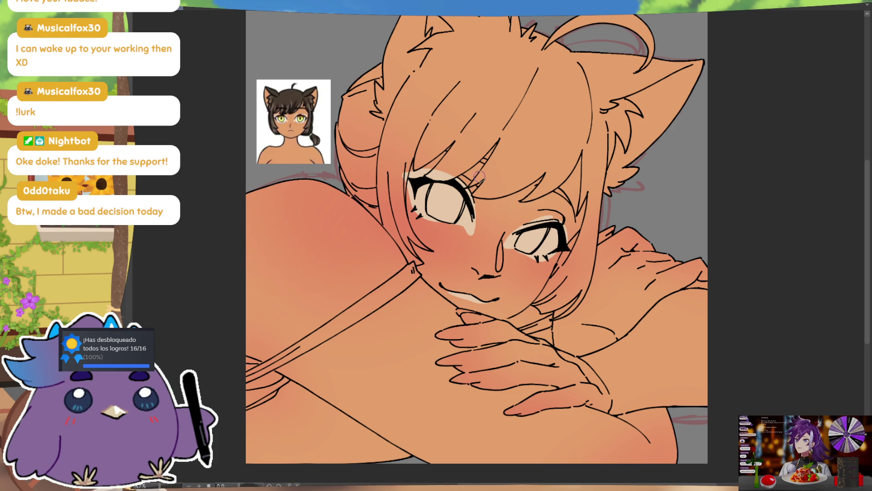
Test several red and pink shades with dabs on the arm, then undo and remove the test swatches
{"action": "key", "text": "ctrl"}
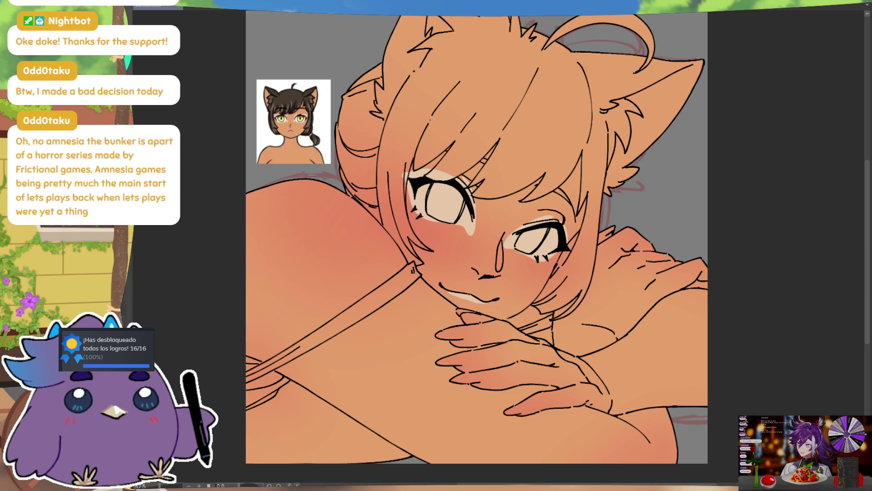
{"action": "left_click_drag", "start_coordinate": [599, 182], "coordinate": [590, 214]}
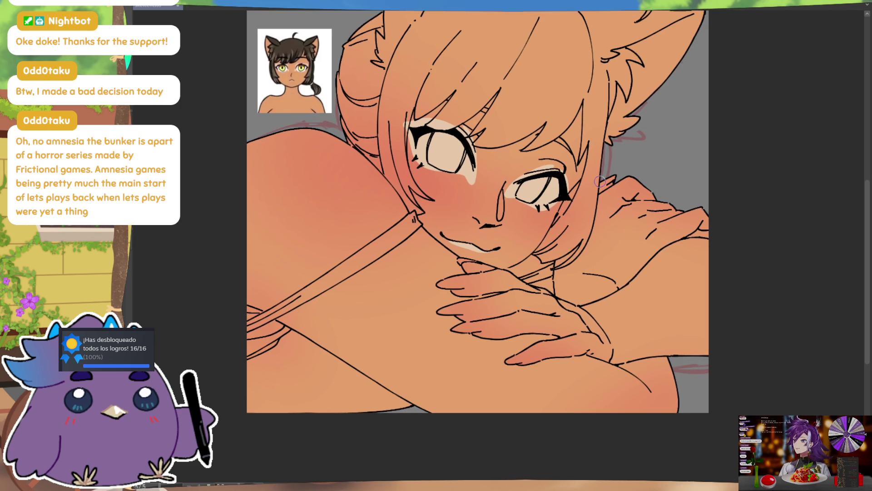
{"action": "left_click_drag", "start_coordinate": [570, 285], "coordinate": [618, 249]}
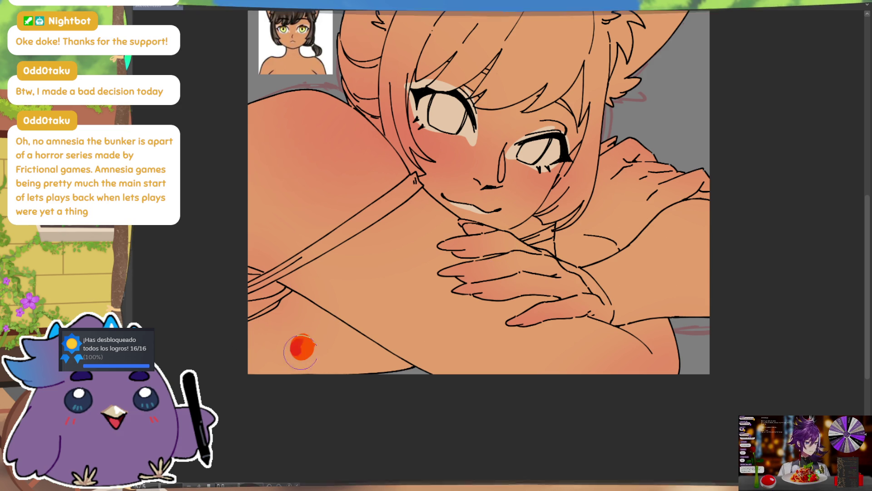
{"action": "left_click", "coordinate": [303, 347]}
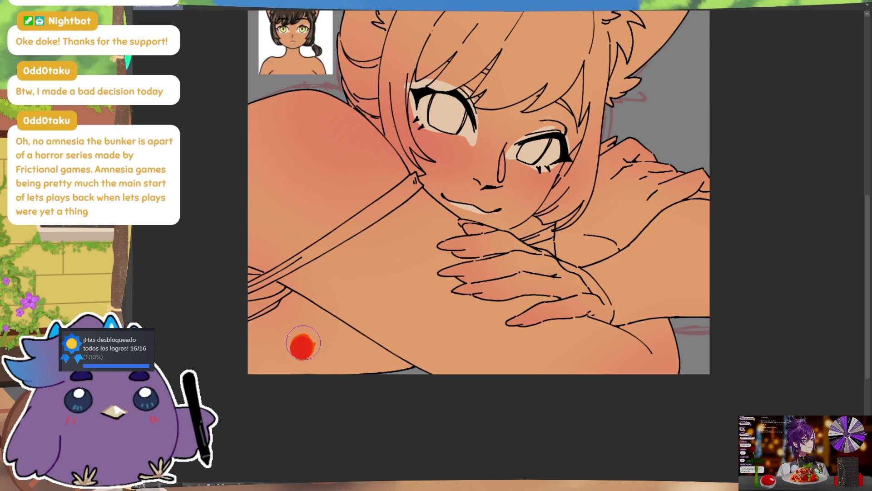
{"action": "left_click", "coordinate": [329, 351]}
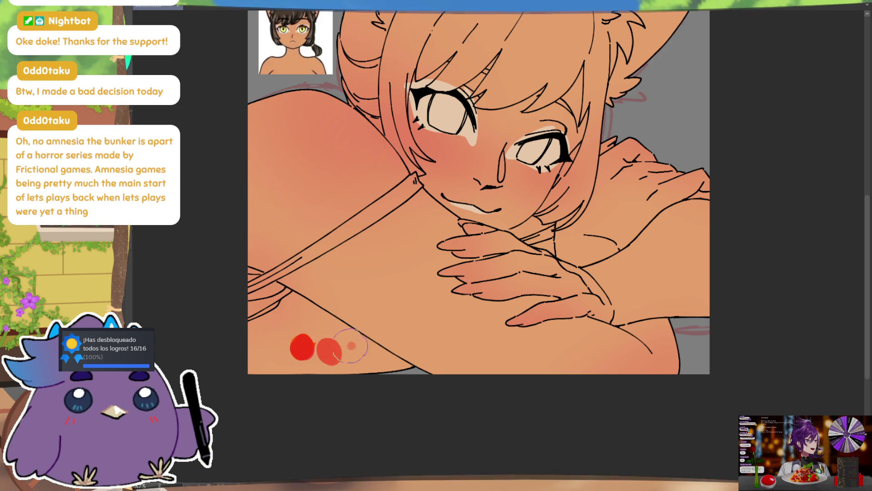
{"action": "left_click", "coordinate": [356, 353]}
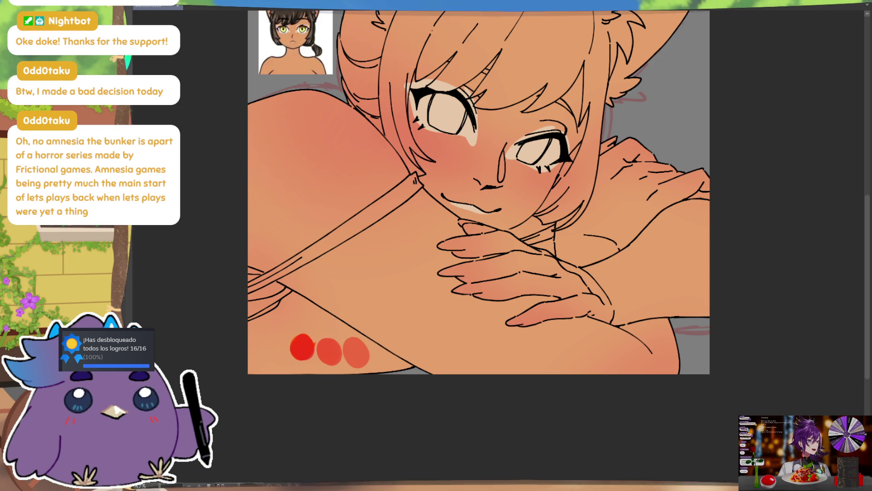
{"action": "left_click", "coordinate": [356, 351]}
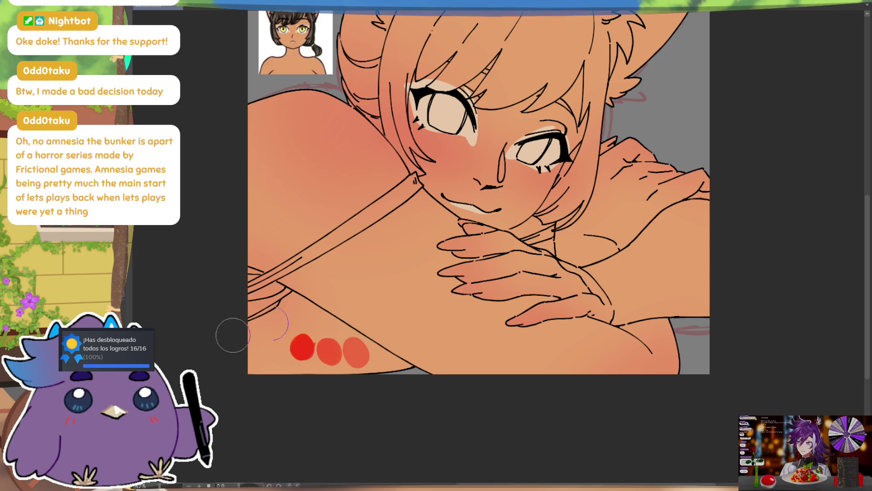
{"action": "left_click", "coordinate": [353, 352]}
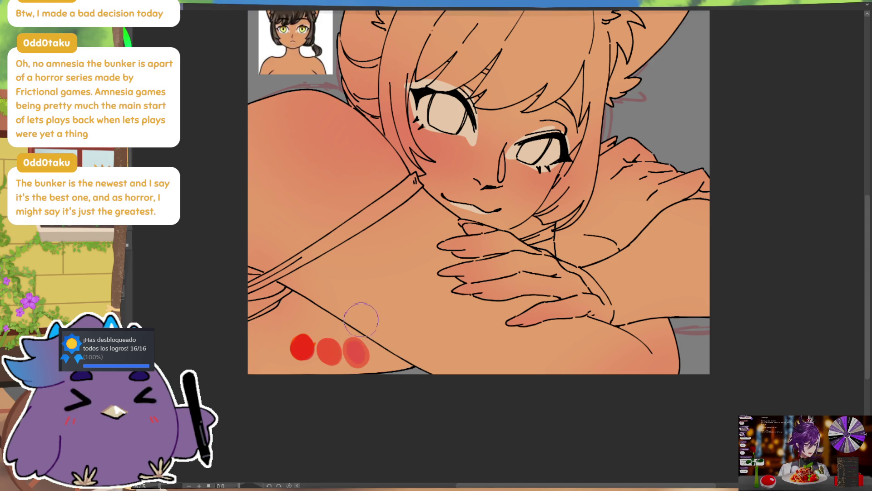
{"action": "key", "text": "ctrl+z"}
{"action": "key", "text": "ctrl+z"}
{"action": "key", "text": "ctrl+z"}
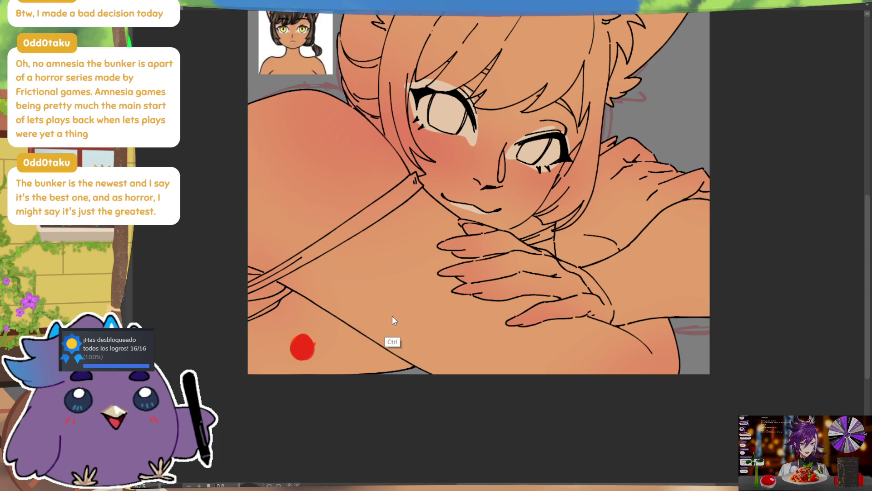
{"action": "left_click", "coordinate": [302, 346]}
{"action": "left_click", "coordinate": [291, 339]}
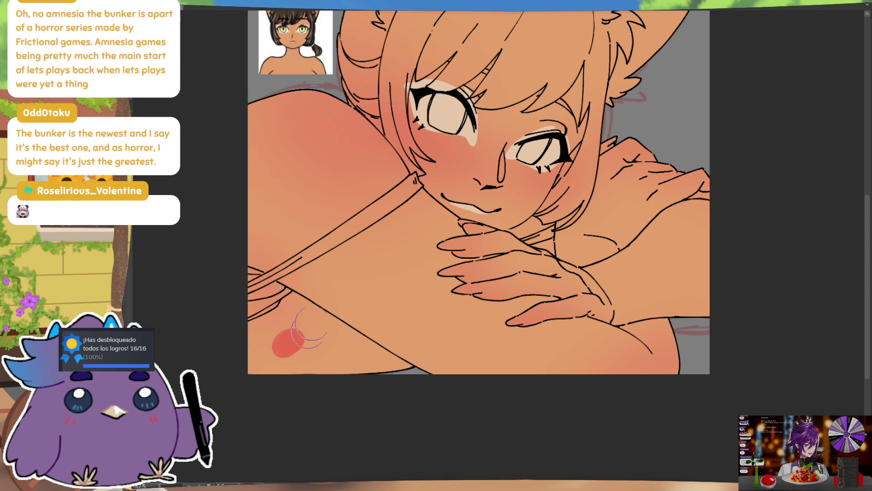
{"action": "key", "text": "ctrl+z"}
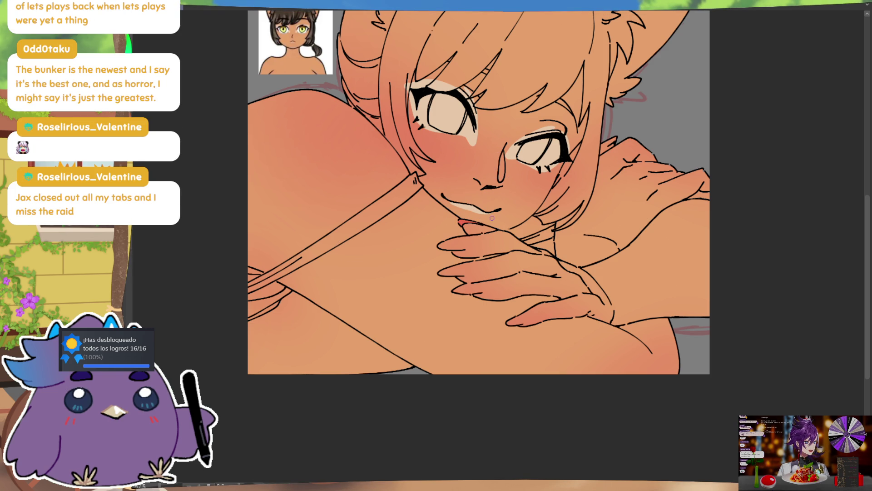
{"action": "scroll", "coordinate": [553, 252], "scroll_direction": "down", "scroll_amount": 1}
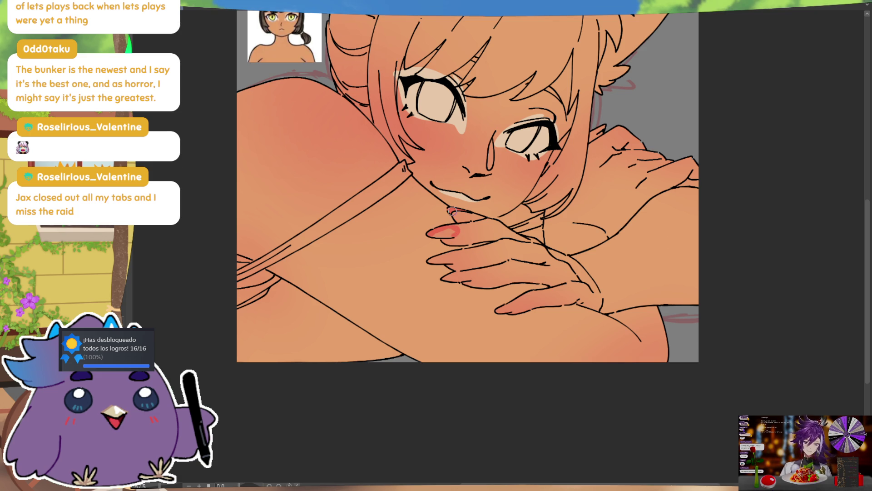
Paint all four fingernails red, shifting the view to reach the lower nails and the reference
{"action": "left_click_drag", "start_coordinate": [441, 232], "coordinate": [461, 233]}
{"action": "left_click_drag", "start_coordinate": [437, 260], "coordinate": [457, 257]}
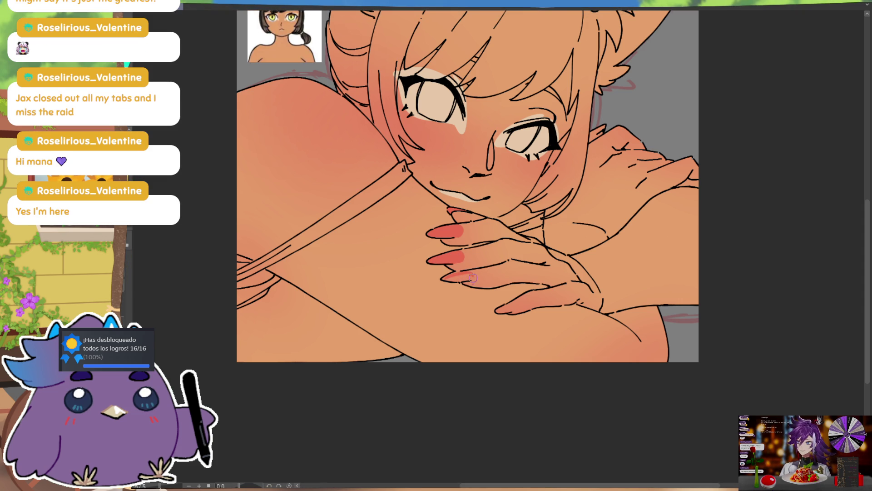
{"action": "left_click_drag", "start_coordinate": [473, 276], "coordinate": [443, 278]}
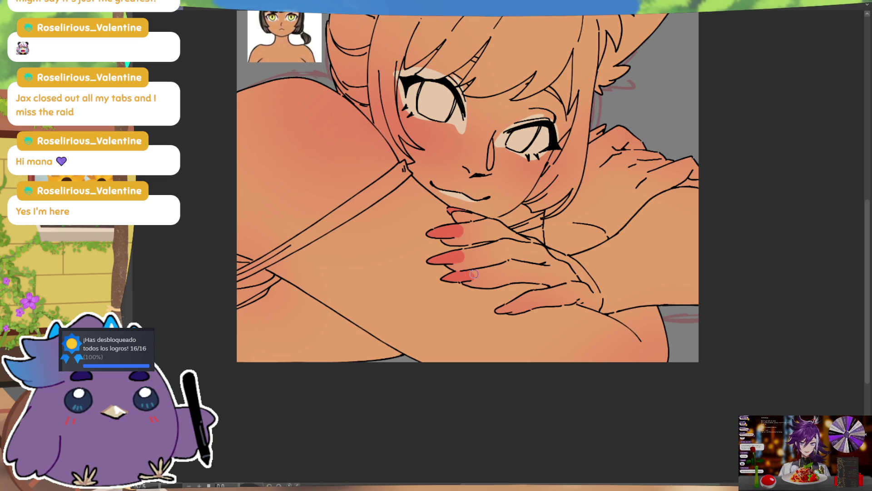
{"action": "left_click_drag", "start_coordinate": [460, 281], "coordinate": [423, 257]}
{"action": "left_click_drag", "start_coordinate": [479, 280], "coordinate": [468, 287]}
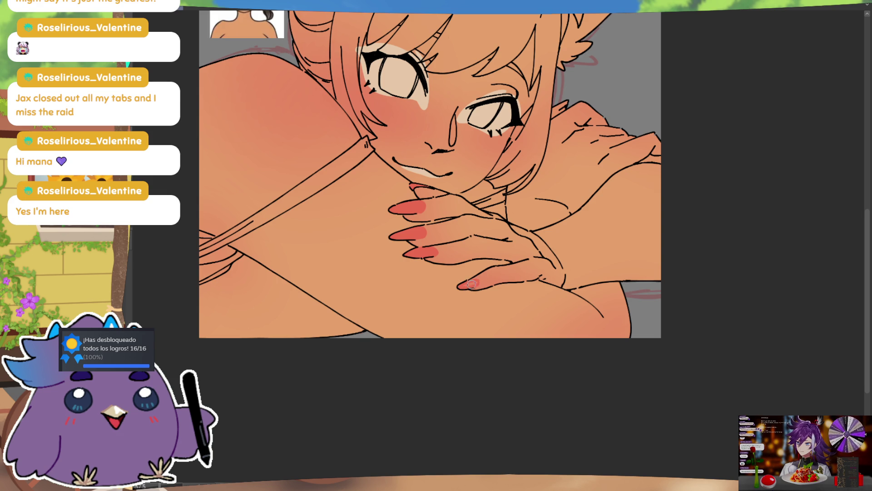
{"action": "left_click_drag", "start_coordinate": [619, 219], "coordinate": [583, 277]}
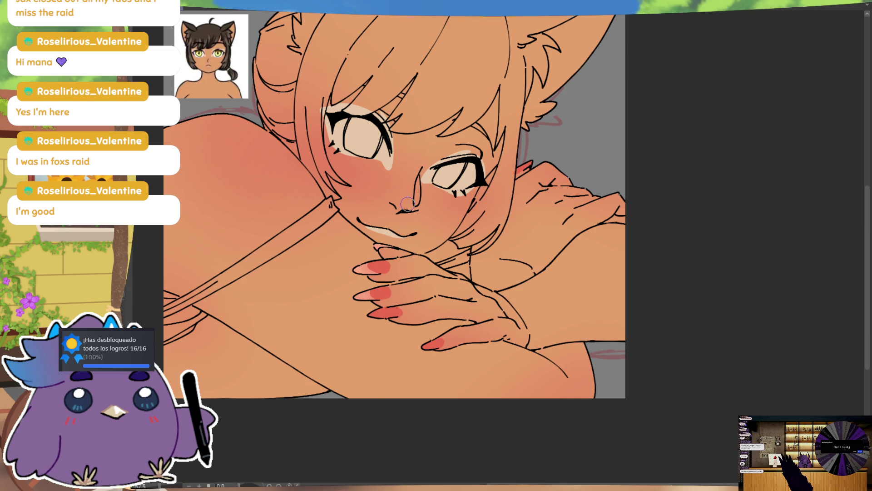
Brush pale whitish tips onto the red nails, then move and tilt the view toward the strap
{"action": "left_click_drag", "start_coordinate": [395, 208], "coordinate": [416, 211]}
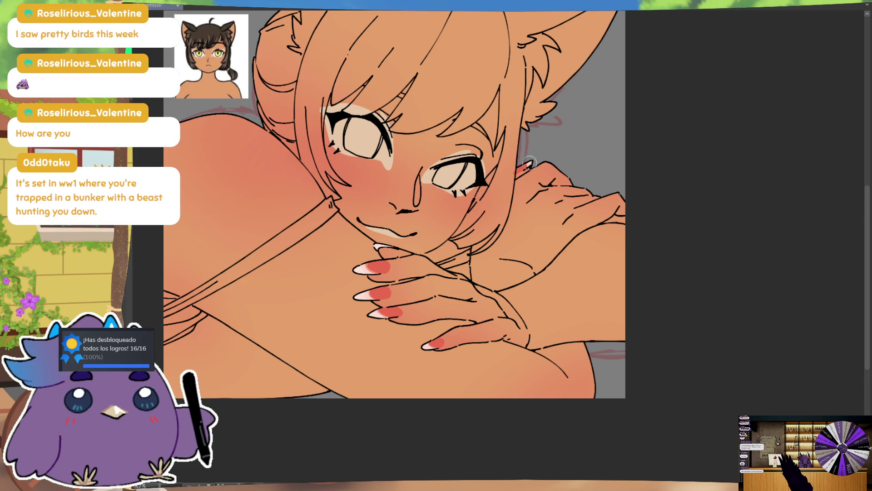
{"action": "left_click_drag", "start_coordinate": [570, 118], "coordinate": [580, 171]}
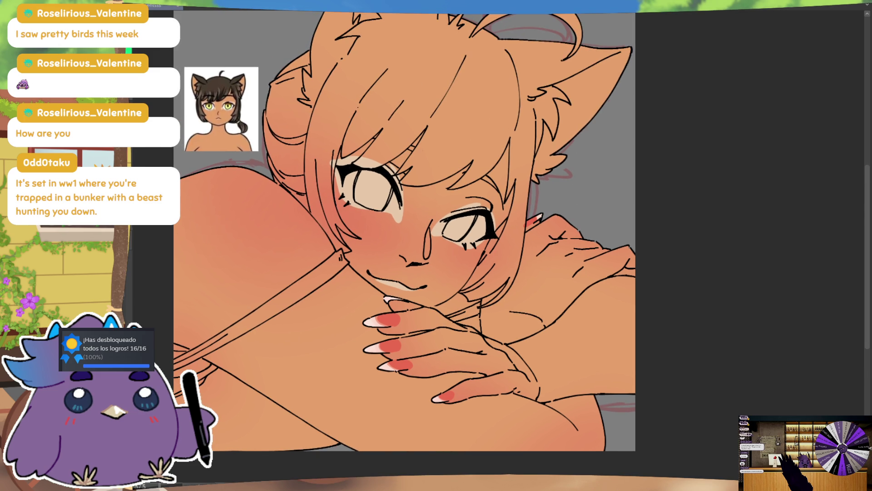
{"action": "left_click_drag", "start_coordinate": [463, 306], "coordinate": [487, 317]}
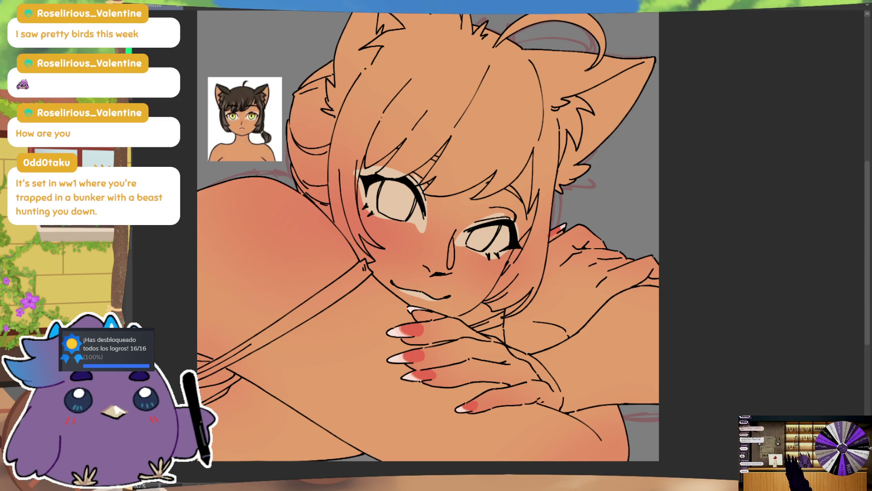
{"action": "left_click_drag", "start_coordinate": [436, 273], "coordinate": [454, 250]}
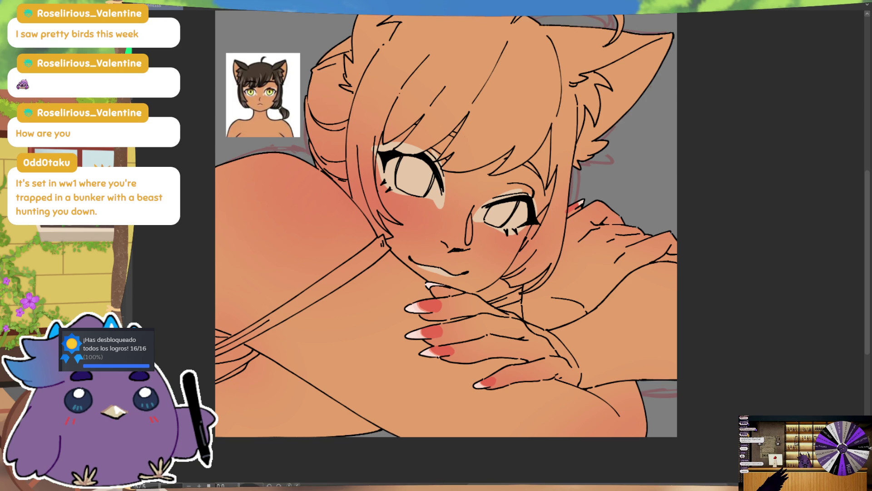
{"action": "left_click_drag", "start_coordinate": [444, 272], "coordinate": [477, 226]}
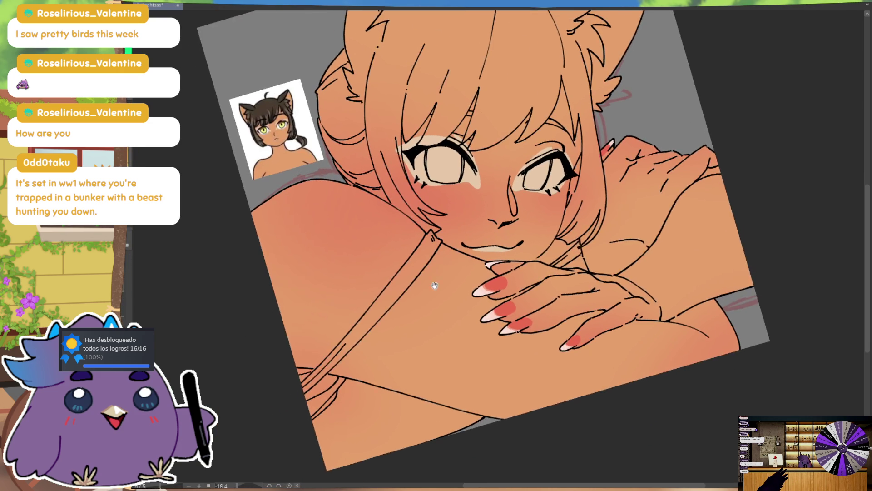
{"action": "scroll", "coordinate": [478, 239], "scroll_direction": "down", "scroll_amount": 3}
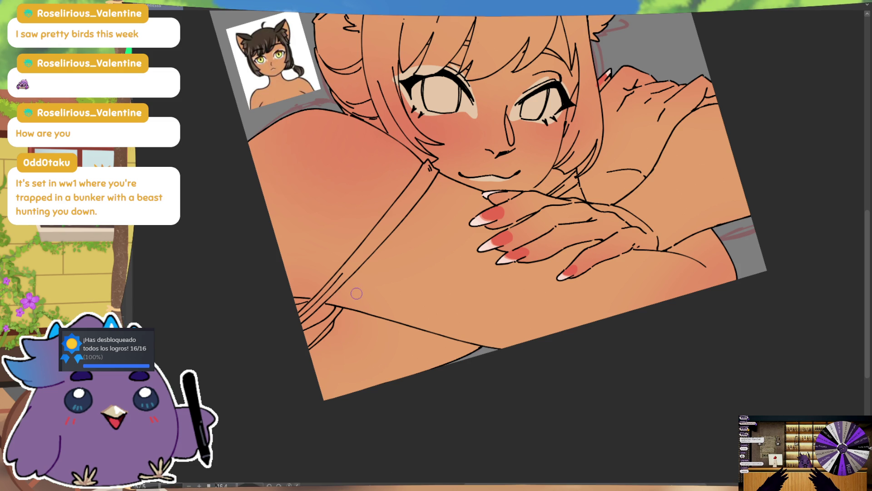
Paint a thin red stroke along the strap line and undo it
{"action": "left_click_drag", "start_coordinate": [301, 316], "coordinate": [365, 251]}
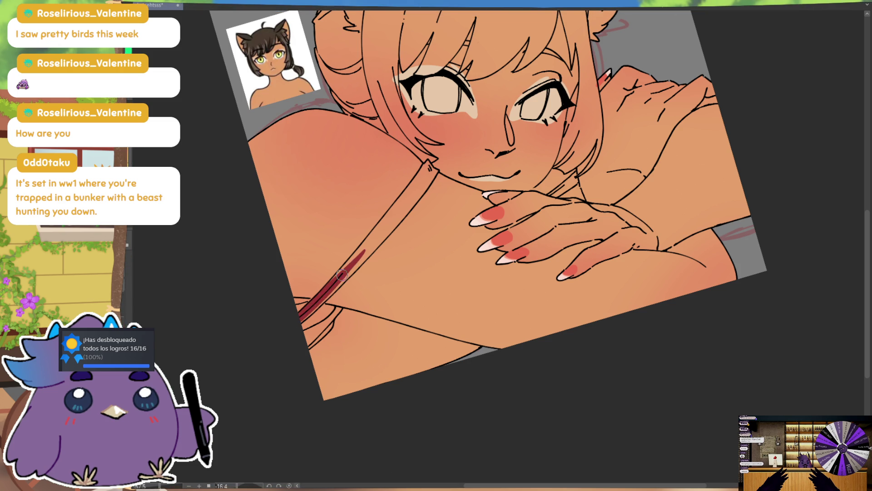
{"action": "key", "text": "ctrl+z"}
Replace the red strap stroke with blue and extend the blue strap up to the shoulder top
{"action": "left_click_drag", "start_coordinate": [300, 318], "coordinate": [364, 252]}
{"action": "key", "text": "ctrl+z"}
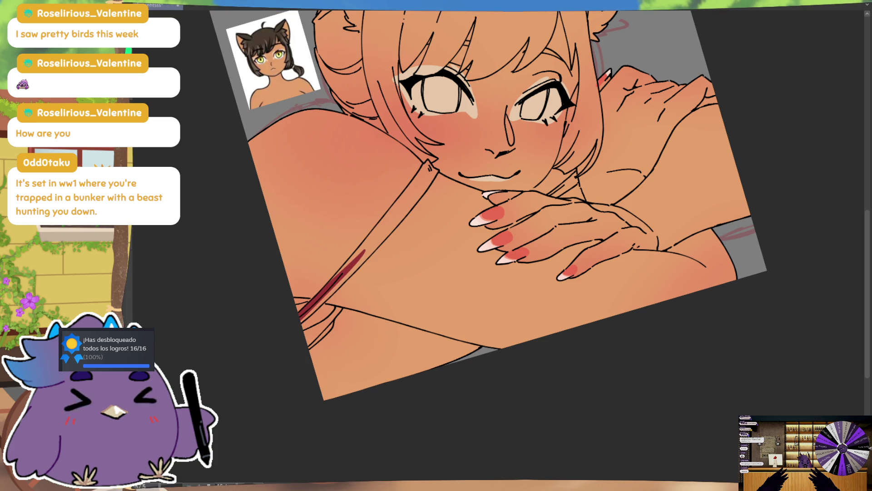
{"action": "left_click_drag", "start_coordinate": [300, 317], "coordinate": [365, 251]}
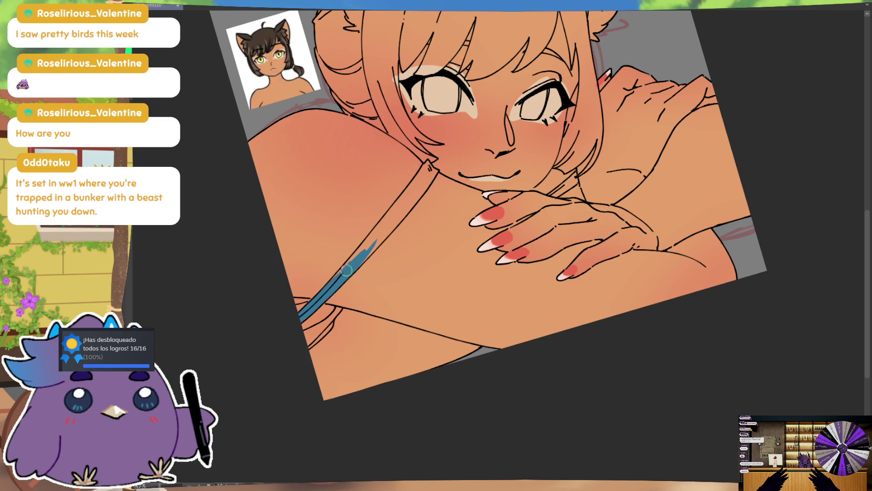
{"action": "mouse_move", "coordinate": [375, 242]}
{"action": "left_mouse_down"}
{"action": "mouse_move", "coordinate": [332, 280]}
{"action": "mouse_move", "coordinate": [395, 206]}
{"action": "left_mouse_up"}
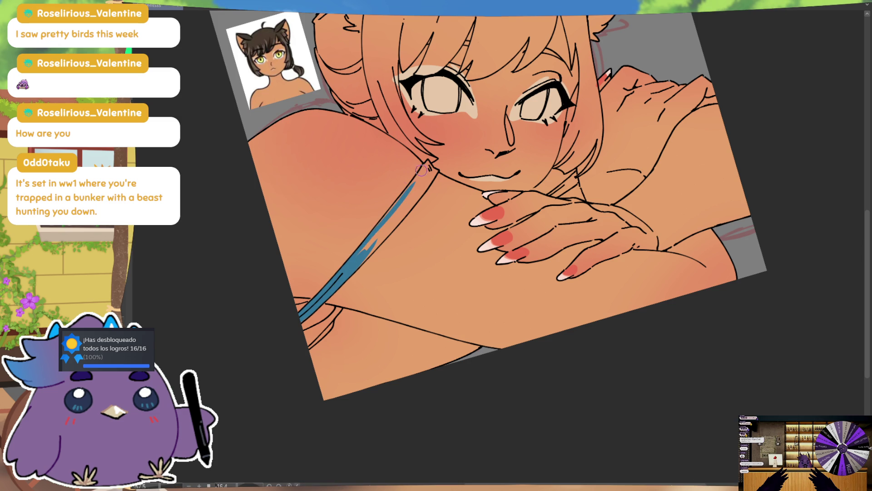
{"action": "left_click_drag", "start_coordinate": [421, 173], "coordinate": [379, 227]}
{"action": "mouse_move", "coordinate": [414, 183]}
{"action": "left_mouse_down"}
{"action": "mouse_move", "coordinate": [430, 167]}
{"action": "mouse_move", "coordinate": [380, 231]}
{"action": "mouse_move", "coordinate": [424, 184]}
{"action": "left_mouse_up"}
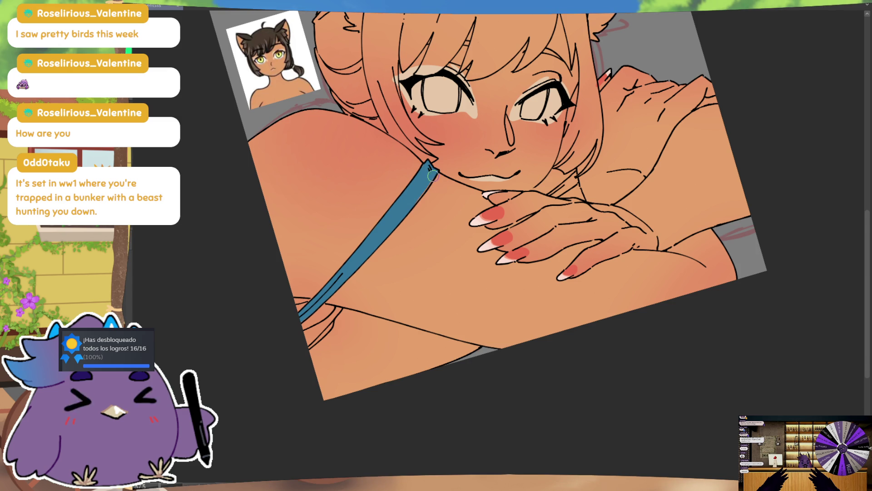
{"action": "left_click_drag", "start_coordinate": [376, 311], "coordinate": [386, 281]}
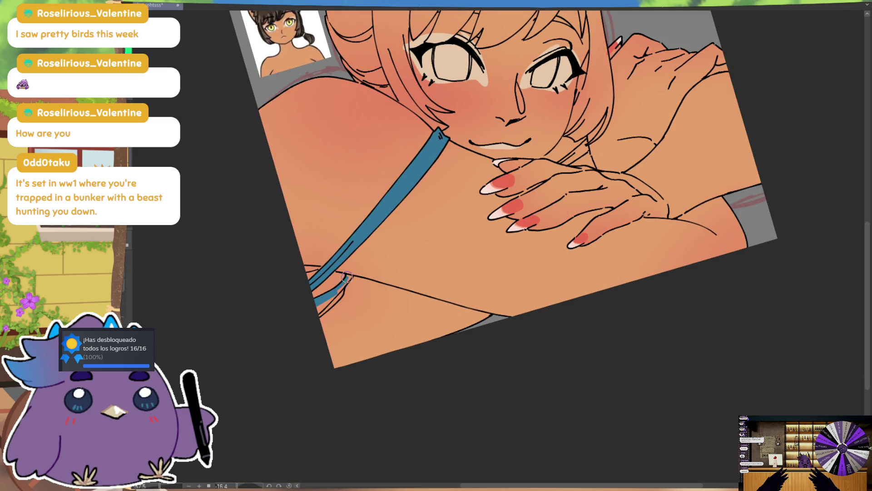
{"action": "mouse_move", "coordinate": [356, 279]}
{"action": "left_mouse_down"}
{"action": "mouse_move", "coordinate": [327, 312]}
{"action": "mouse_move", "coordinate": [321, 333]}
{"action": "left_mouse_up"}
Paint and widen the lower blue strap to the canvas edge and fill the garment below it blue
{"action": "mouse_move", "coordinate": [688, 273]}
{"action": "left_mouse_down"}
{"action": "mouse_move", "coordinate": [519, 217]}
{"action": "mouse_move", "coordinate": [428, 273]}
{"action": "left_mouse_up"}
{"action": "left_click_drag", "start_coordinate": [526, 211], "coordinate": [430, 274]}
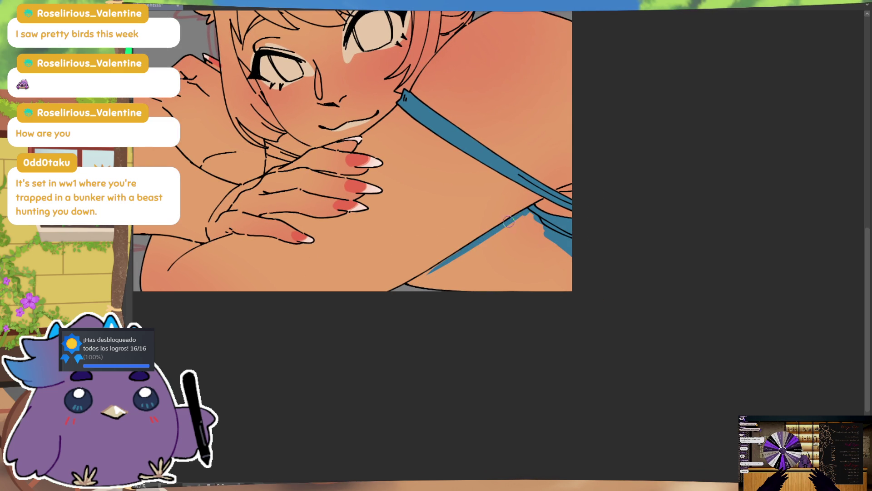
{"action": "left_click_drag", "start_coordinate": [532, 208], "coordinate": [407, 287]}
{"action": "left_click_drag", "start_coordinate": [475, 251], "coordinate": [417, 289]}
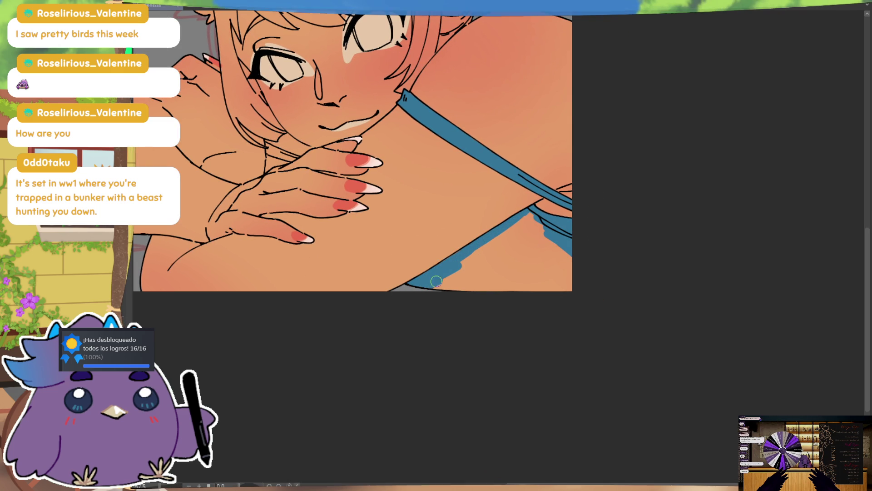
{"action": "mouse_move", "coordinate": [481, 255]}
{"action": "left_mouse_down"}
{"action": "mouse_move", "coordinate": [536, 214]}
{"action": "mouse_move", "coordinate": [456, 277]}
{"action": "left_mouse_up"}
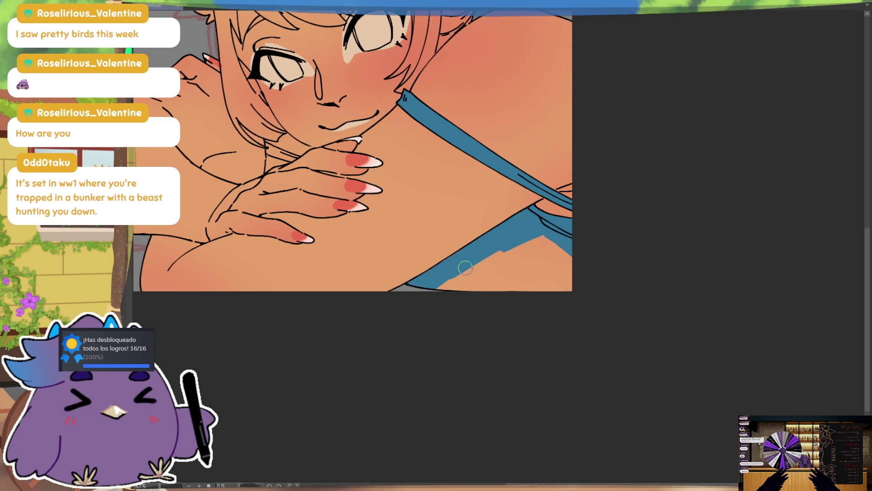
{"action": "mouse_move", "coordinate": [555, 228]}
{"action": "left_mouse_down"}
{"action": "mouse_move", "coordinate": [523, 265]}
{"action": "mouse_move", "coordinate": [578, 253]}
{"action": "mouse_move", "coordinate": [583, 268]}
{"action": "left_mouse_up"}
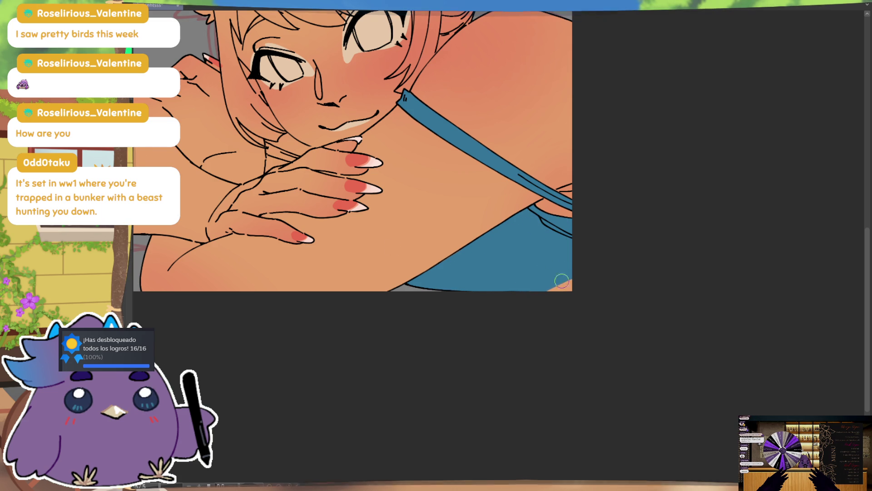
{"action": "scroll", "coordinate": [503, 266], "scroll_direction": "down", "scroll_amount": 2}
{"action": "key", "text": "m"}
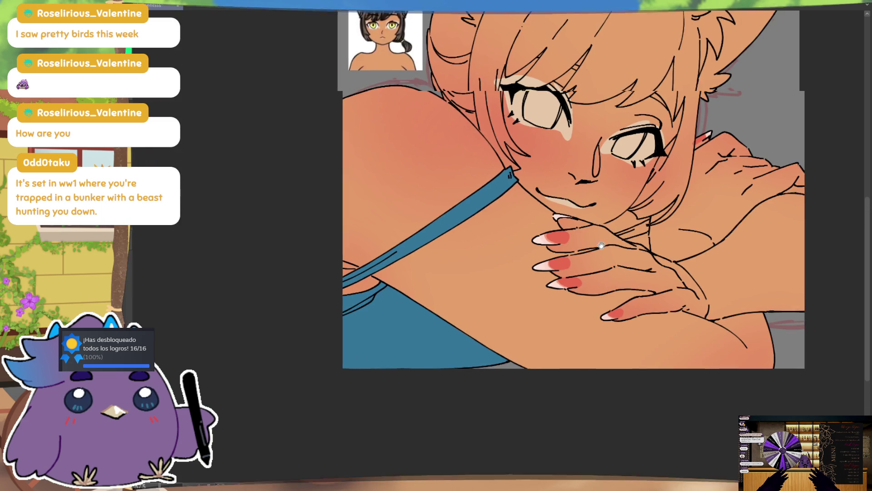
Recentre the zoomed-out canvas and thicken the blue strap beside the wrist
{"action": "mouse_move", "coordinate": [512, 300]}
{"action": "left_mouse_down"}
{"action": "mouse_move", "coordinate": [553, 232]}
{"action": "mouse_move", "coordinate": [569, 232]}
{"action": "left_mouse_up"}
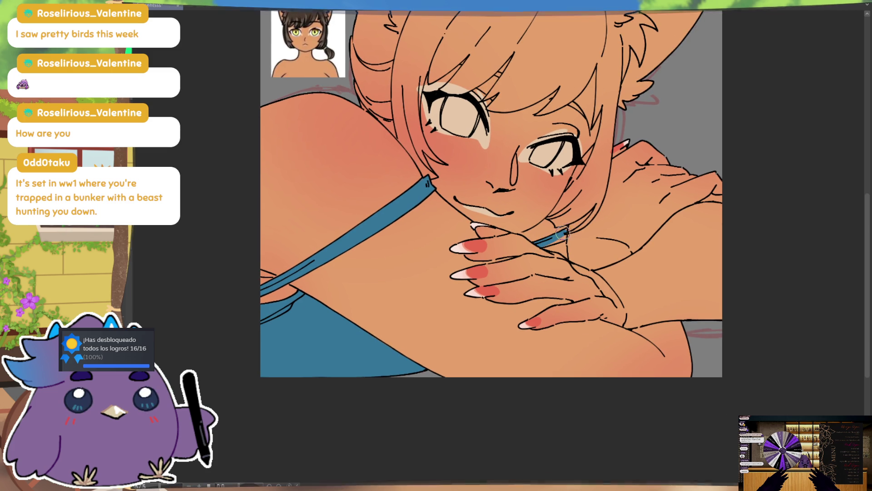
{"action": "left_click_drag", "start_coordinate": [550, 245], "coordinate": [566, 234]}
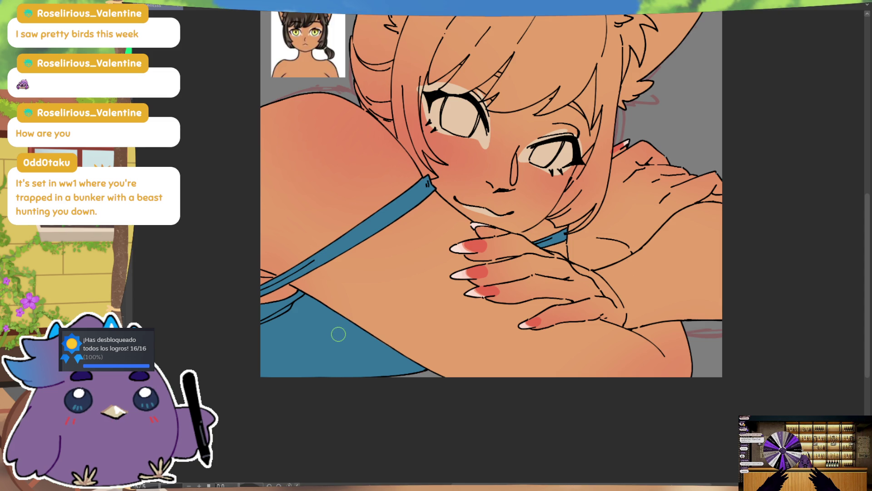
{"action": "scroll", "coordinate": [624, 199], "scroll_direction": "up", "scroll_amount": 3}
{"action": "scroll", "coordinate": [599, 197], "scroll_direction": "up", "scroll_amount": 1}
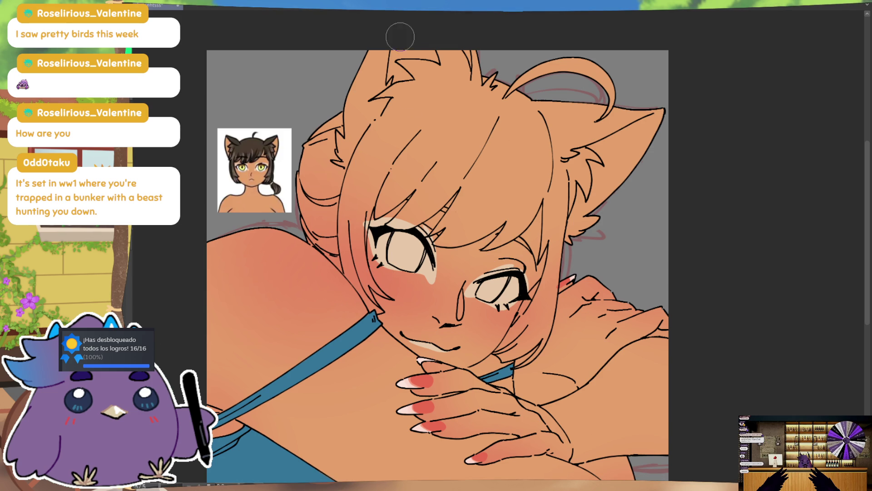
Paint red inside the left ear and fill the right ear red to its tip, then centre the face
{"action": "mouse_move", "coordinate": [392, 82]}
{"action": "left_mouse_down"}
{"action": "mouse_move", "coordinate": [500, 50]}
{"action": "mouse_move", "coordinate": [488, 52]}
{"action": "left_mouse_up"}
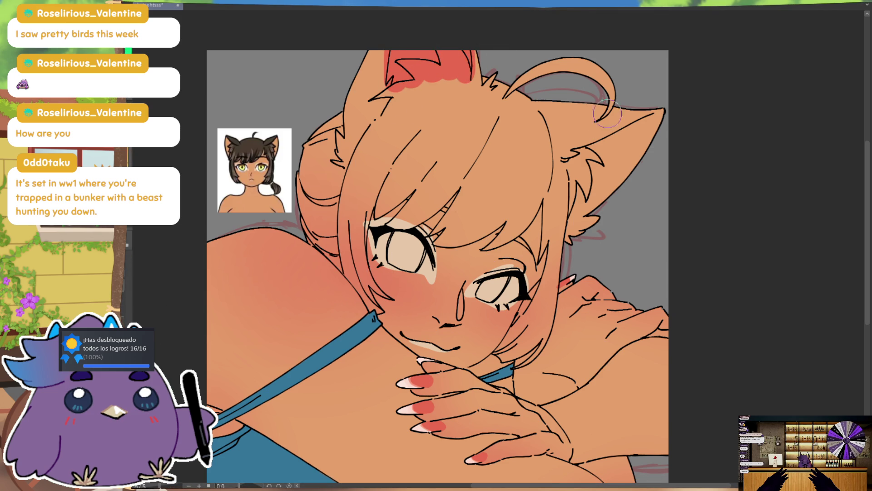
{"action": "left_click_drag", "start_coordinate": [610, 104], "coordinate": [586, 178]}
{"action": "left_click_drag", "start_coordinate": [647, 130], "coordinate": [576, 225]}
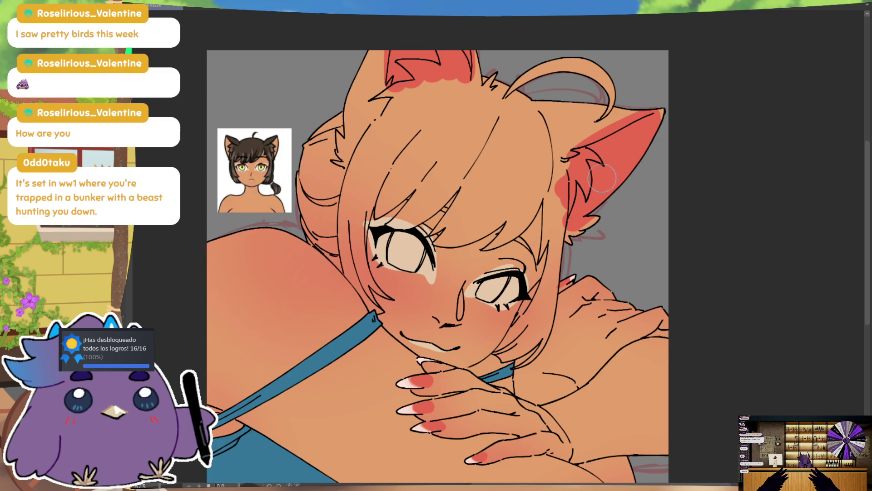
{"action": "left_click_drag", "start_coordinate": [617, 167], "coordinate": [640, 128]}
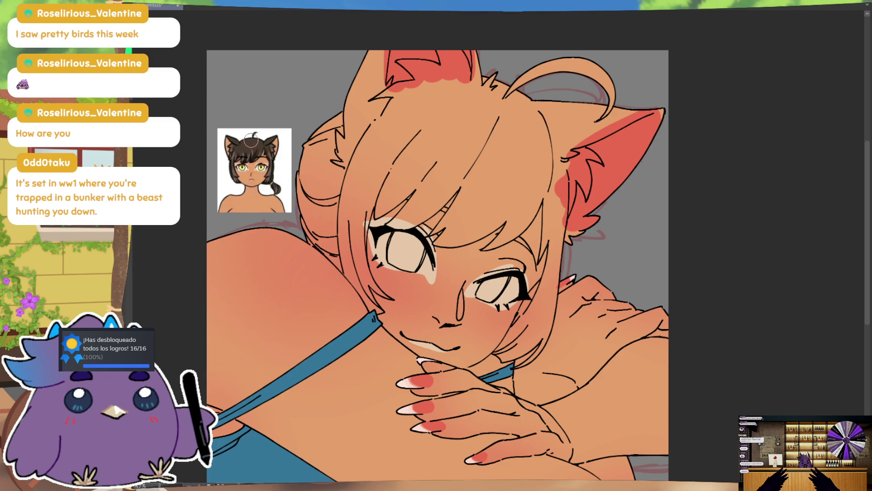
{"action": "left_click_drag", "start_coordinate": [796, 319], "coordinate": [821, 279]}
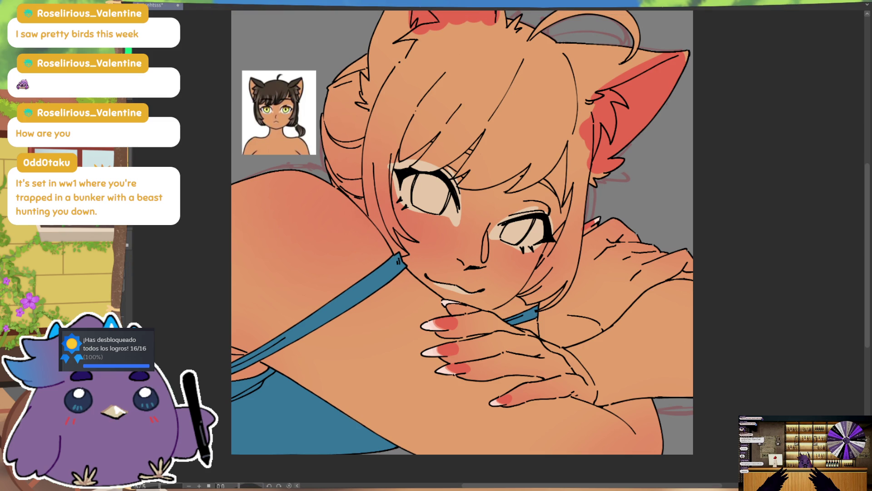
Paint both irises white, covering the remaining beige fill in each eye
{"action": "left_click_drag", "start_coordinate": [407, 179], "coordinate": [413, 203]}
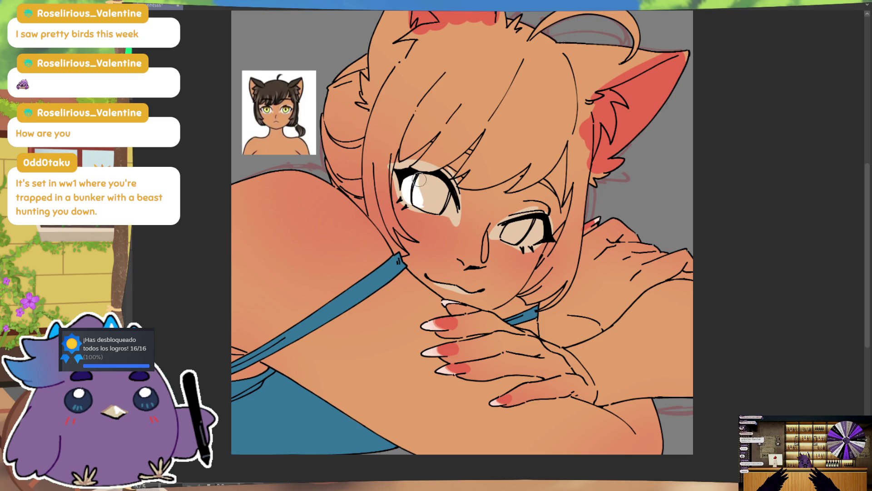
{"action": "mouse_move", "coordinate": [434, 179]}
{"action": "left_mouse_down"}
{"action": "mouse_move", "coordinate": [454, 217]}
{"action": "mouse_move", "coordinate": [442, 211]}
{"action": "left_mouse_up"}
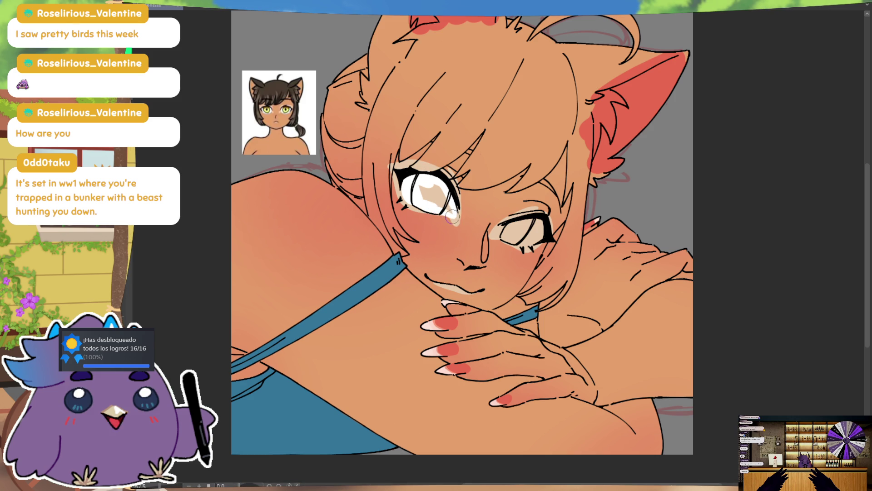
{"action": "left_click_drag", "start_coordinate": [452, 217], "coordinate": [452, 200]}
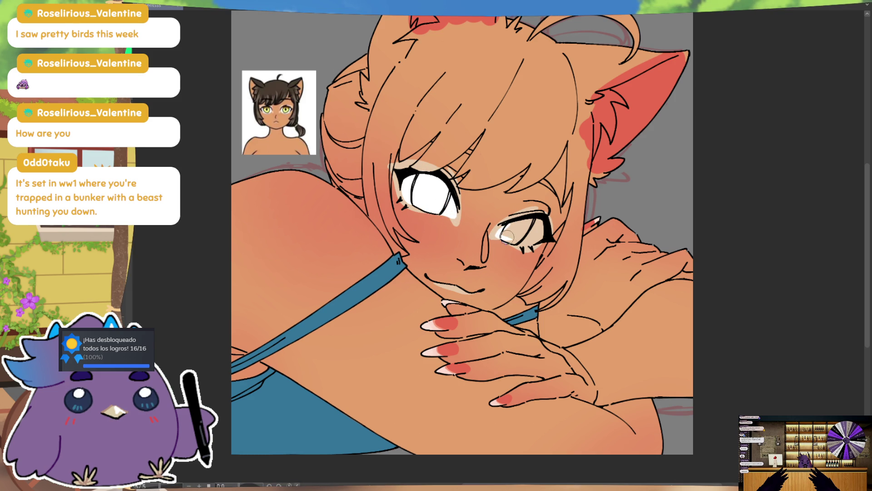
{"action": "mouse_move", "coordinate": [508, 233]}
{"action": "left_mouse_down"}
{"action": "mouse_move", "coordinate": [540, 234]}
{"action": "mouse_move", "coordinate": [518, 237]}
{"action": "left_mouse_up"}
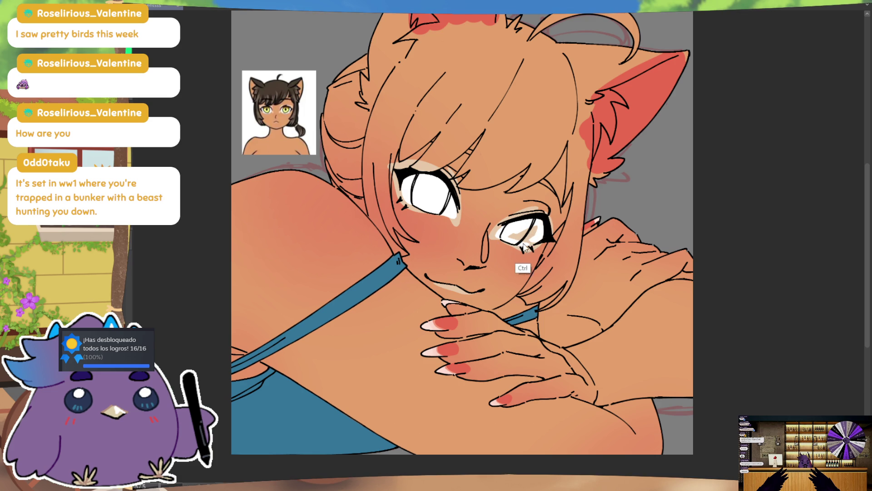
{"action": "left_click_drag", "start_coordinate": [535, 234], "coordinate": [521, 235]}
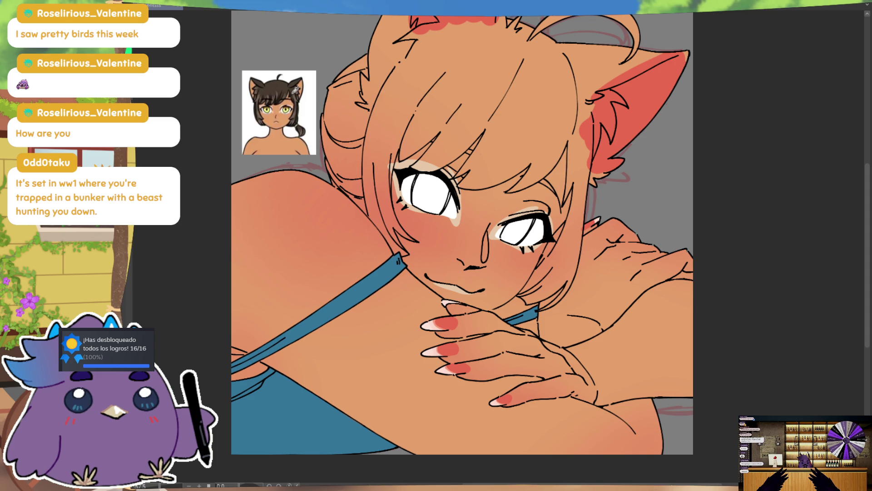
Fill the left and right irises with yellow-green
{"action": "left_click_drag", "start_coordinate": [417, 183], "coordinate": [424, 200]}
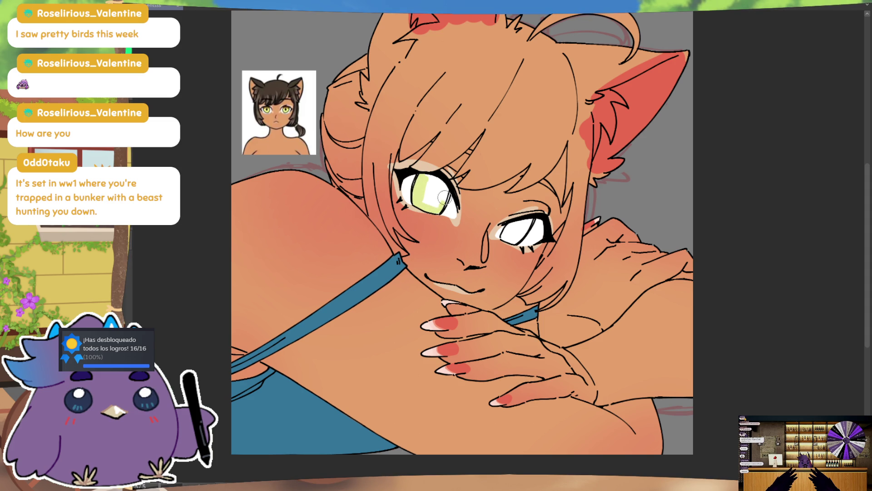
{"action": "left_click_drag", "start_coordinate": [430, 179], "coordinate": [436, 205]}
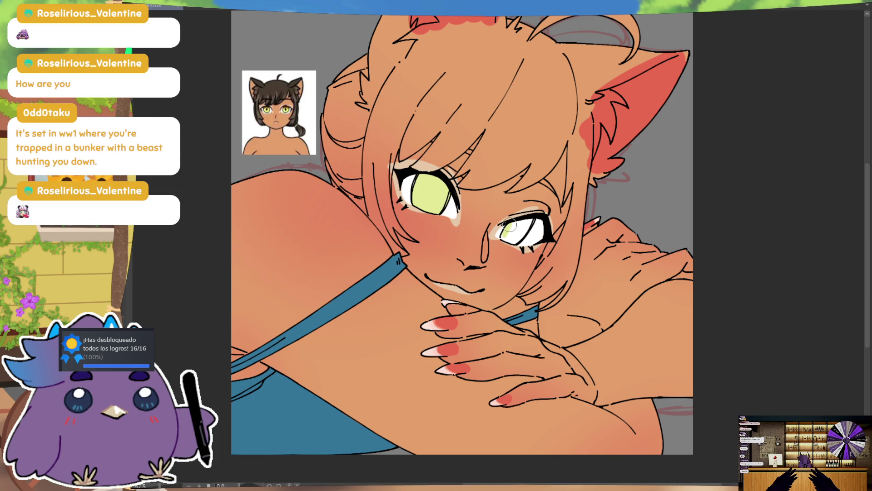
{"action": "left_click_drag", "start_coordinate": [510, 223], "coordinate": [529, 220]}
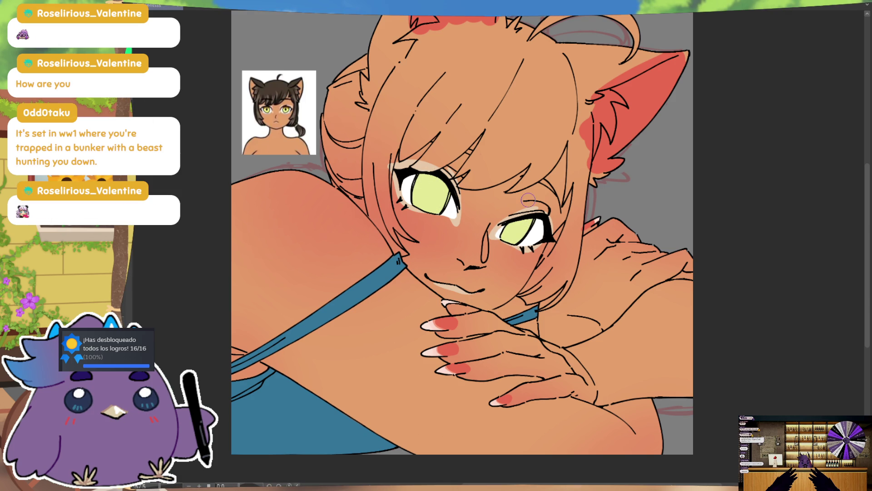
Select both irises with Auto Select and shade the upper part of each a darker olive
{"action": "left_click", "coordinate": [536, 217]}
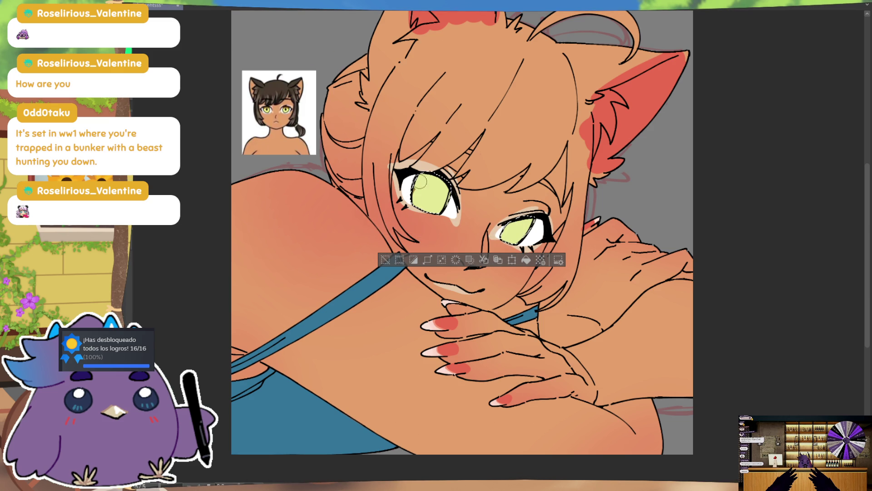
{"action": "left_click_drag", "start_coordinate": [413, 189], "coordinate": [423, 176]}
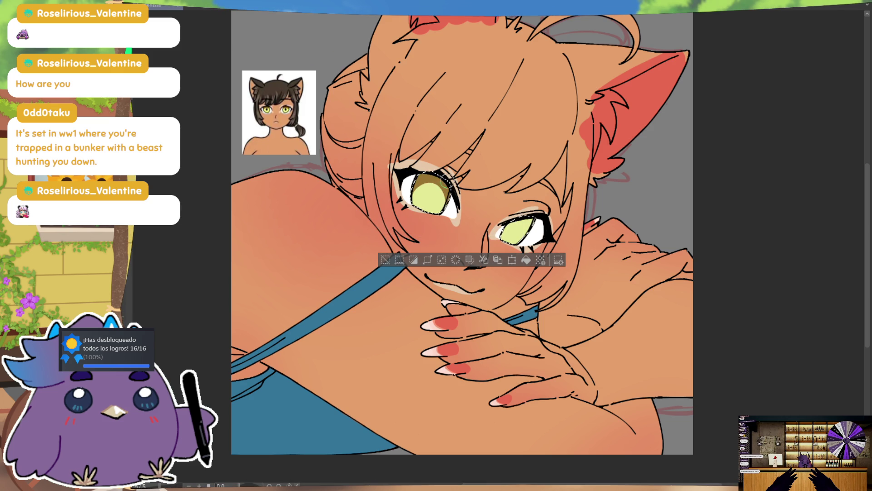
{"action": "mouse_move", "coordinate": [518, 222]}
{"action": "left_mouse_down"}
{"action": "mouse_move", "coordinate": [531, 245]}
{"action": "mouse_move", "coordinate": [522, 235]}
{"action": "left_mouse_up"}
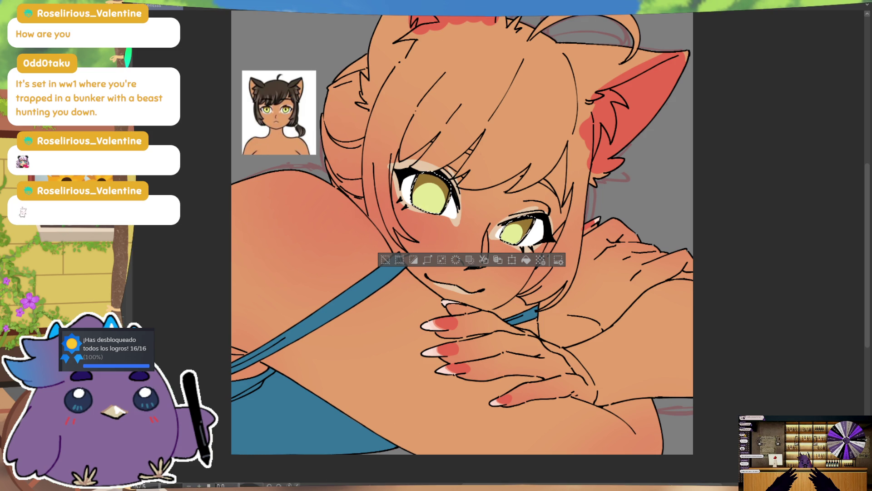
Draw a diamond pupil in the left eye, redrawing the first attempt, and paint the upper left iris brown
{"action": "left_click_drag", "start_coordinate": [422, 186], "coordinate": [437, 194]}
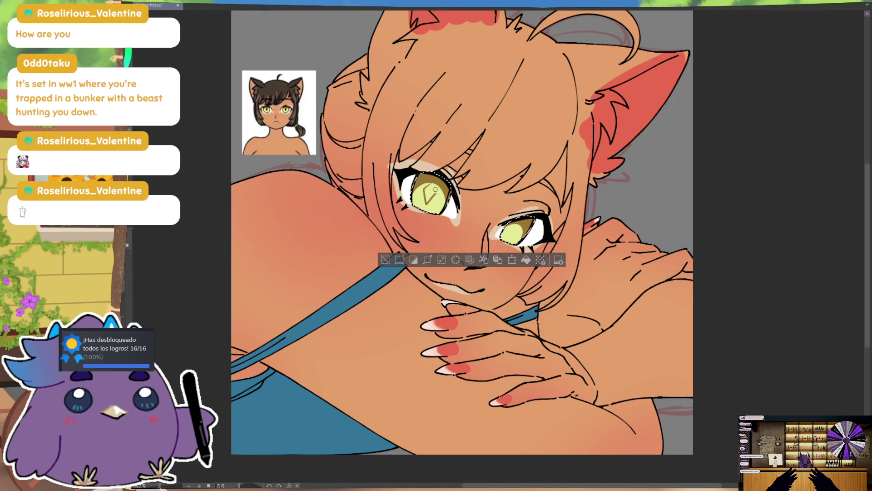
{"action": "key", "text": "ctrl+z"}
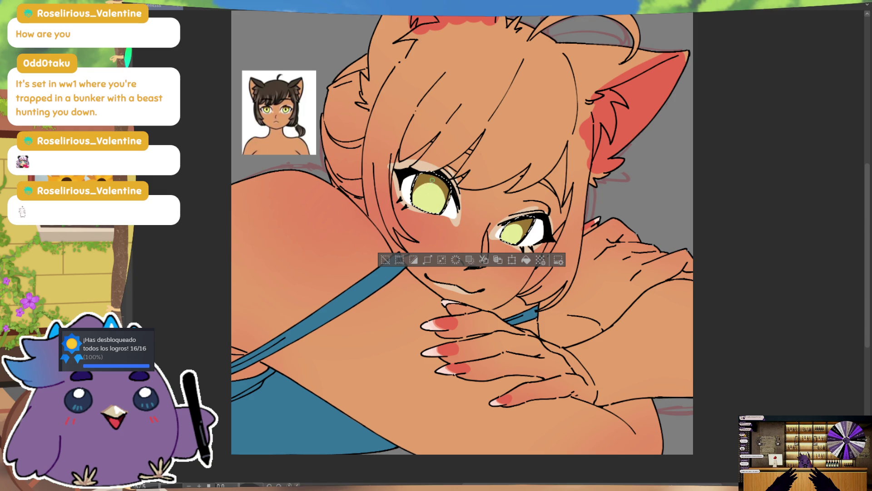
{"action": "mouse_move", "coordinate": [424, 185]}
{"action": "left_mouse_down"}
{"action": "mouse_move", "coordinate": [425, 205]}
{"action": "mouse_move", "coordinate": [436, 202]}
{"action": "left_mouse_up"}
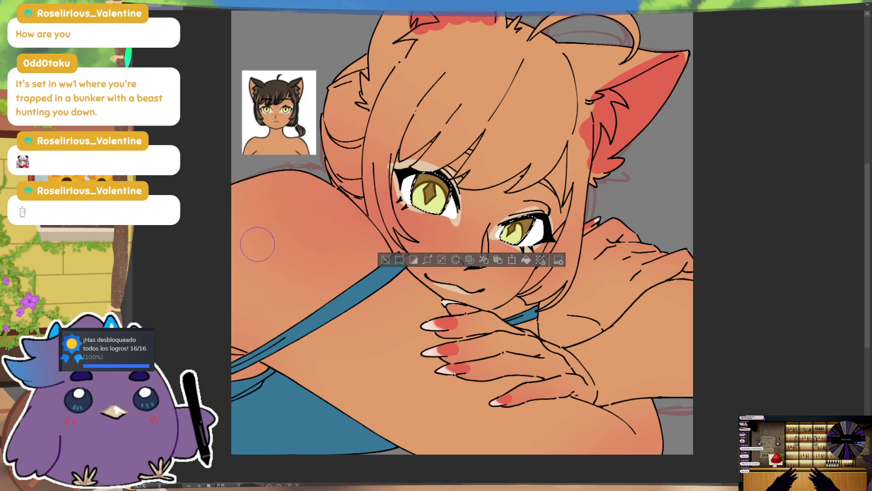
{"action": "mouse_move", "coordinate": [448, 184]}
{"action": "left_mouse_down"}
{"action": "mouse_move", "coordinate": [431, 184]}
{"action": "mouse_move", "coordinate": [457, 200]}
{"action": "left_mouse_up"}
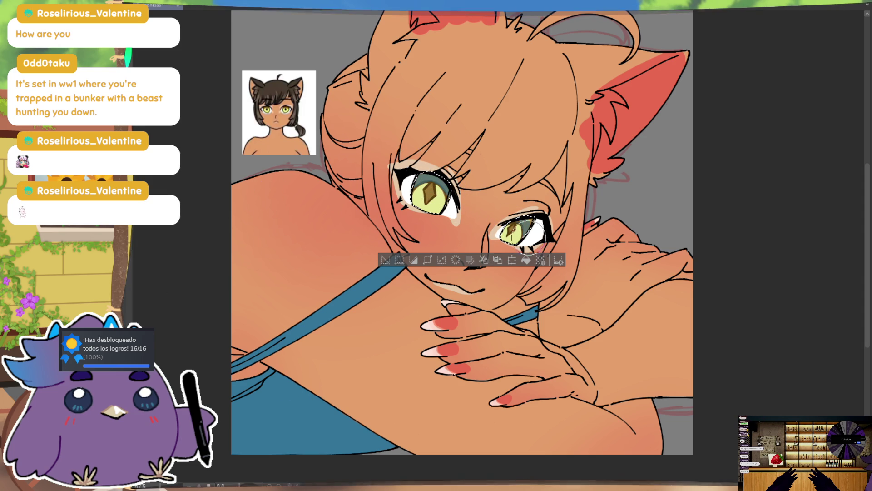
Restore the iris selection, paint the upper left iris orange-brown, then clear the selection
{"action": "key", "text": "ctrl+d"}
{"action": "key", "text": "ctrl+z"}
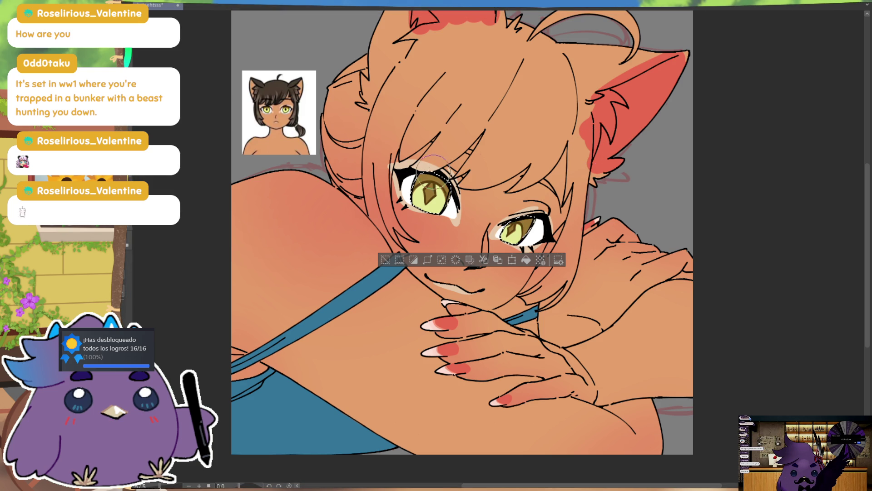
{"action": "left_click_drag", "start_coordinate": [436, 170], "coordinate": [450, 177]}
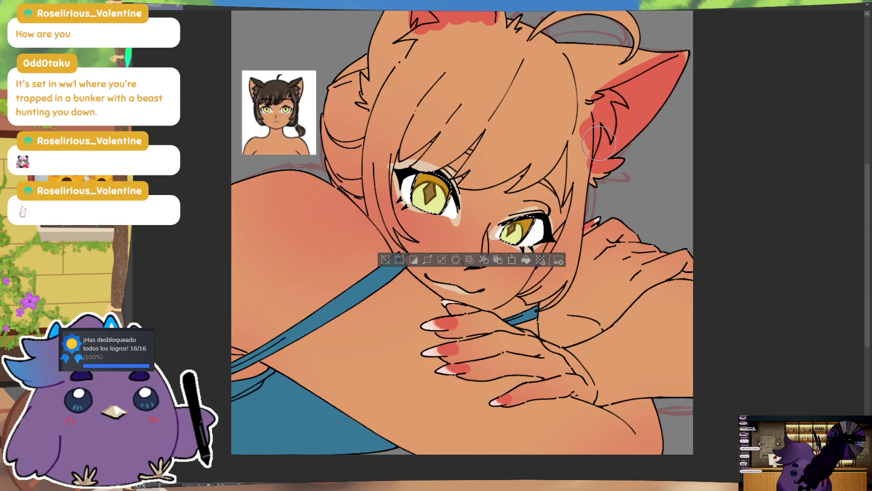
{"action": "key", "text": "ctrl+d"}
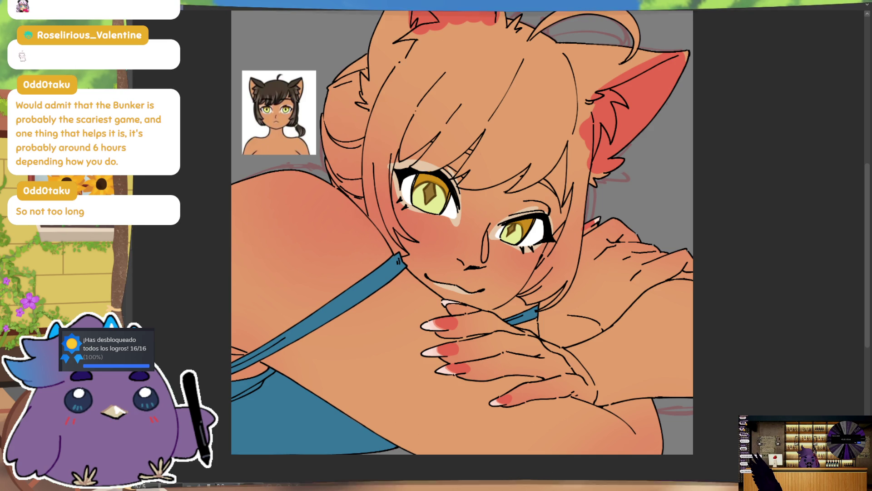
{"action": "scroll", "coordinate": [528, 285], "scroll_direction": "up", "scroll_amount": 1}
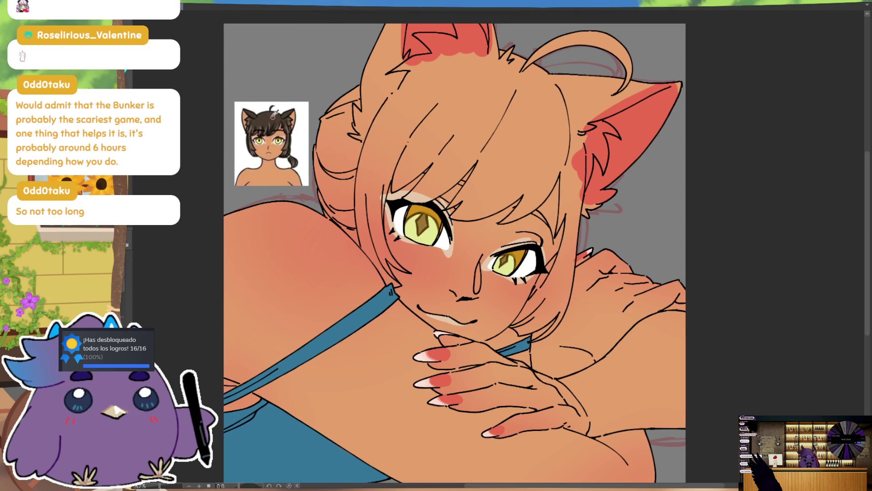
Paint dark brown over the left hair, redoing one stroke and extending it up to the canvas top
{"action": "mouse_move", "coordinate": [358, 78]}
{"action": "left_mouse_down"}
{"action": "mouse_move", "coordinate": [341, 177]}
{"action": "mouse_move", "coordinate": [372, 82]}
{"action": "mouse_move", "coordinate": [328, 190]}
{"action": "mouse_move", "coordinate": [371, 41]}
{"action": "left_mouse_up"}
{"action": "key", "text": "ctrl+z"}
{"action": "left_click_drag", "start_coordinate": [370, 153], "coordinate": [350, 212]}
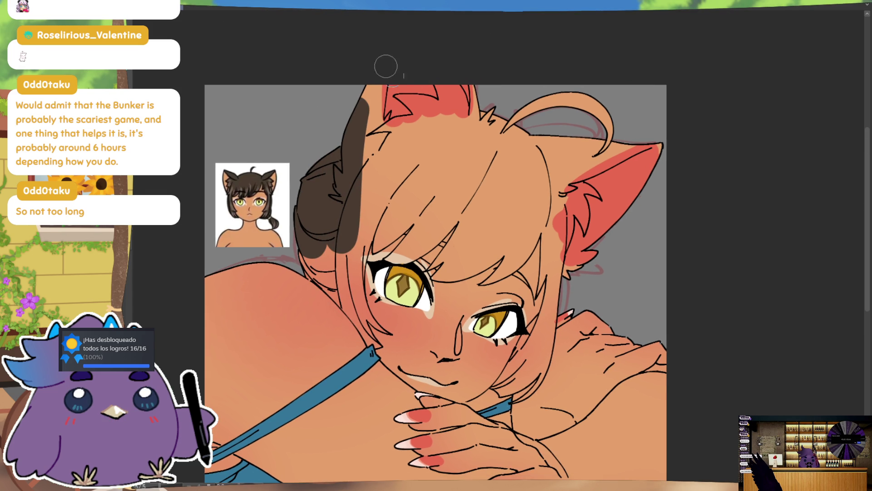
{"action": "left_click_drag", "start_coordinate": [361, 164], "coordinate": [394, 84]}
{"action": "left_click_drag", "start_coordinate": [385, 112], "coordinate": [386, 85]}
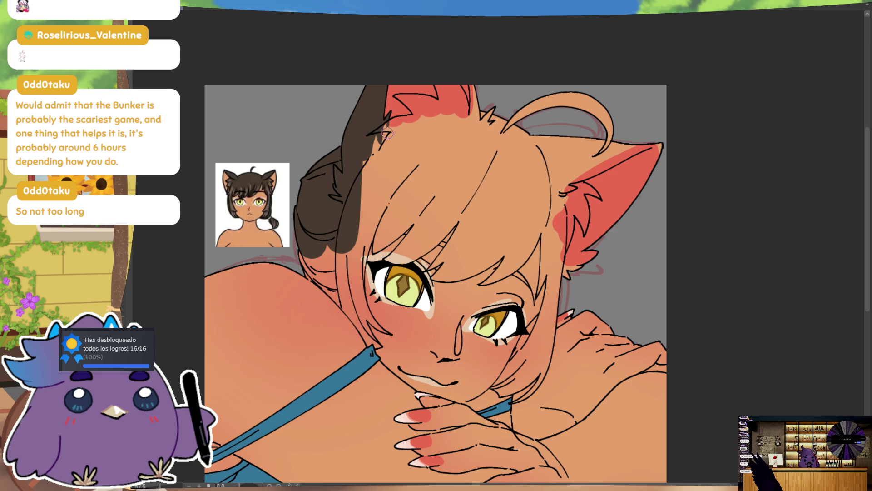
Fill dark brown hair over the ear base, the hair spikes, the ahoge and the top of the head
{"action": "left_click_drag", "start_coordinate": [392, 121], "coordinate": [422, 120]}
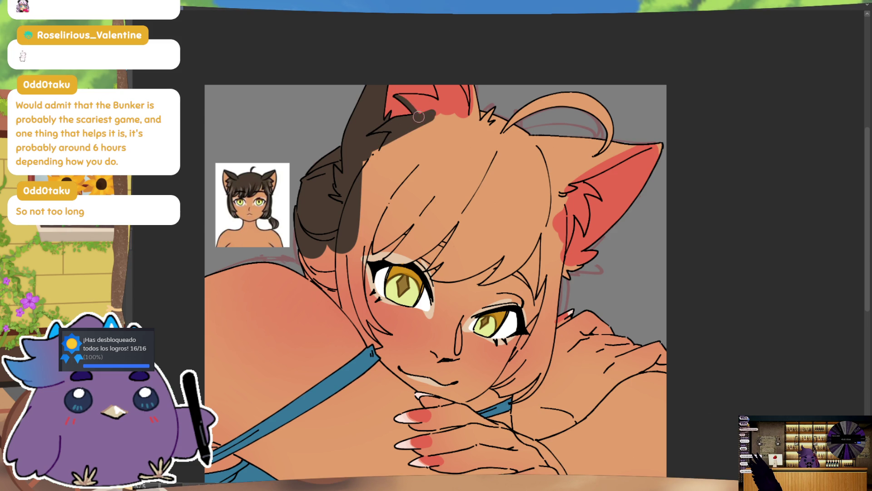
{"action": "mouse_move", "coordinate": [420, 119]}
{"action": "left_mouse_down"}
{"action": "mouse_move", "coordinate": [437, 97]}
{"action": "mouse_move", "coordinate": [443, 103]}
{"action": "mouse_move", "coordinate": [432, 94]}
{"action": "mouse_move", "coordinate": [451, 81]}
{"action": "mouse_move", "coordinate": [463, 92]}
{"action": "mouse_move", "coordinate": [469, 79]}
{"action": "left_mouse_up"}
{"action": "left_click_drag", "start_coordinate": [477, 124], "coordinate": [496, 102]}
{"action": "mouse_move", "coordinate": [477, 143]}
{"action": "left_mouse_down"}
{"action": "mouse_move", "coordinate": [553, 93]}
{"action": "mouse_move", "coordinate": [586, 103]}
{"action": "mouse_move", "coordinate": [628, 167]}
{"action": "left_mouse_up"}
{"action": "left_click_drag", "start_coordinate": [559, 177], "coordinate": [650, 142]}
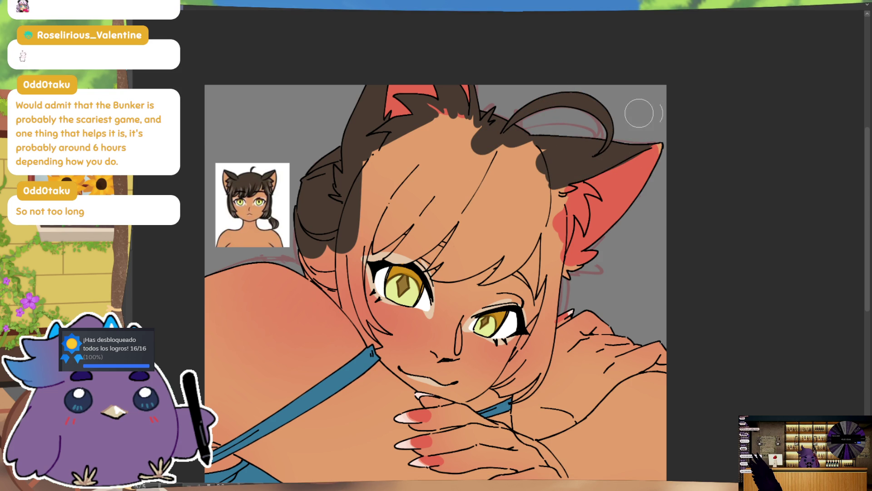
With the view mirrored, colour the hair along the ear's outer edge, then fill the top of the head and beside the right ear
{"action": "key", "text": "m"}
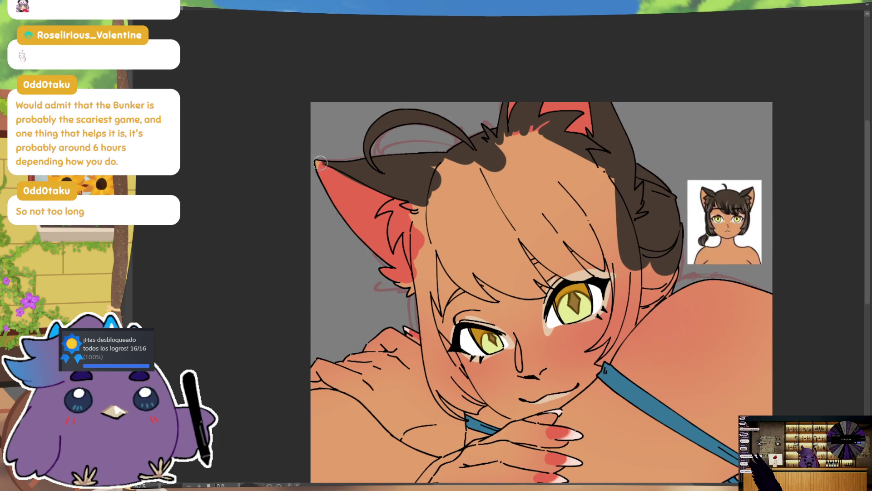
{"action": "mouse_move", "coordinate": [318, 167]}
{"action": "left_mouse_down"}
{"action": "mouse_move", "coordinate": [406, 276]}
{"action": "mouse_move", "coordinate": [426, 289]}
{"action": "mouse_move", "coordinate": [417, 292]}
{"action": "left_mouse_up"}
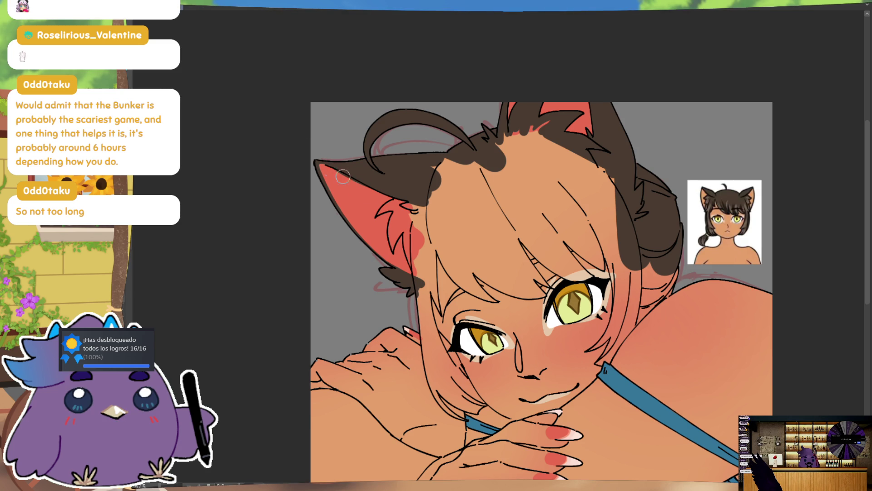
{"action": "key", "text": "m"}
{"action": "left_click_drag", "start_coordinate": [517, 214], "coordinate": [487, 236]}
{"action": "mouse_move", "coordinate": [401, 146]}
{"action": "left_mouse_down"}
{"action": "mouse_move", "coordinate": [433, 174]}
{"action": "mouse_move", "coordinate": [452, 164]}
{"action": "mouse_move", "coordinate": [510, 219]}
{"action": "left_mouse_up"}
{"action": "left_click_drag", "start_coordinate": [507, 178], "coordinate": [521, 194]}
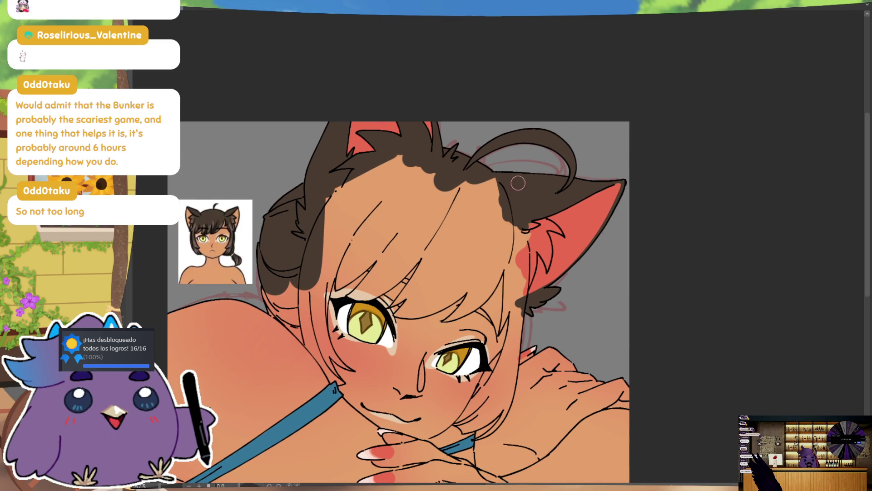
Mirror the view again and fill dark brown hair strands beside the left ear and down the face's left side
{"action": "key", "text": "m"}
{"action": "left_click_drag", "start_coordinate": [490, 124], "coordinate": [449, 120]}
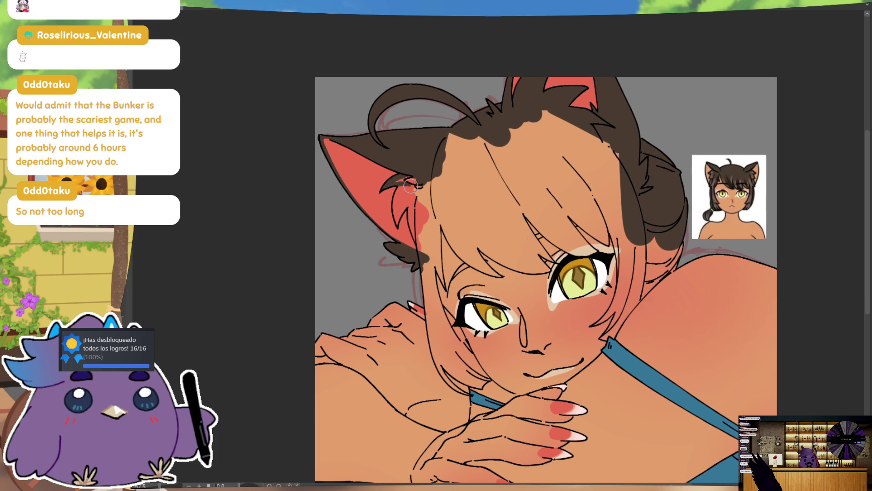
{"action": "mouse_move", "coordinate": [404, 179]}
{"action": "left_mouse_down"}
{"action": "mouse_move", "coordinate": [417, 194]}
{"action": "mouse_move", "coordinate": [394, 208]}
{"action": "mouse_move", "coordinate": [397, 220]}
{"action": "left_mouse_up"}
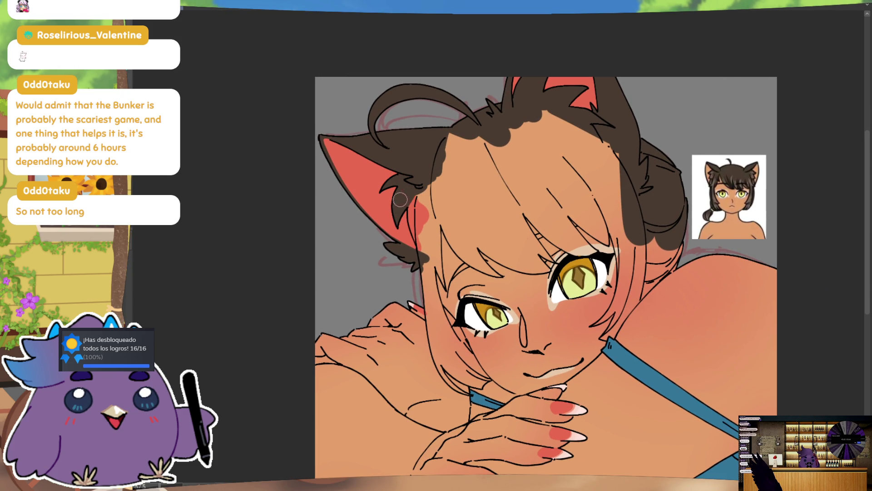
{"action": "mouse_move", "coordinate": [417, 183]}
{"action": "left_mouse_down"}
{"action": "mouse_move", "coordinate": [412, 263]}
{"action": "mouse_move", "coordinate": [433, 181]}
{"action": "left_mouse_up"}
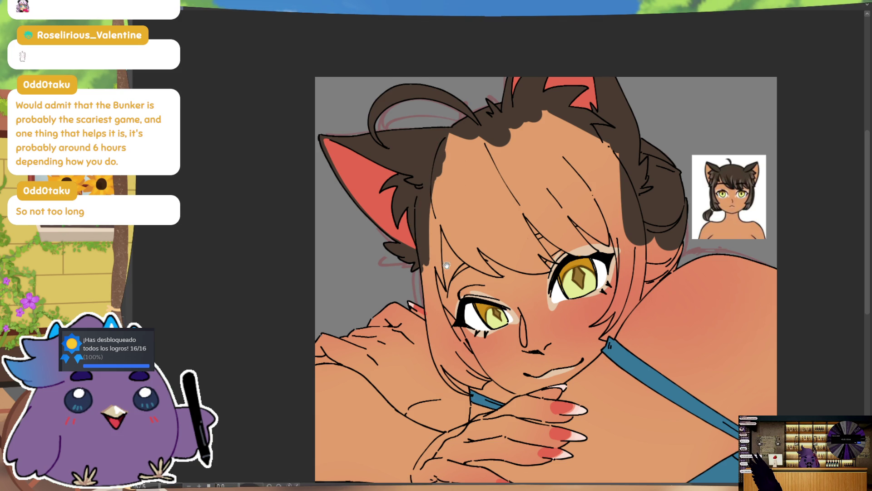
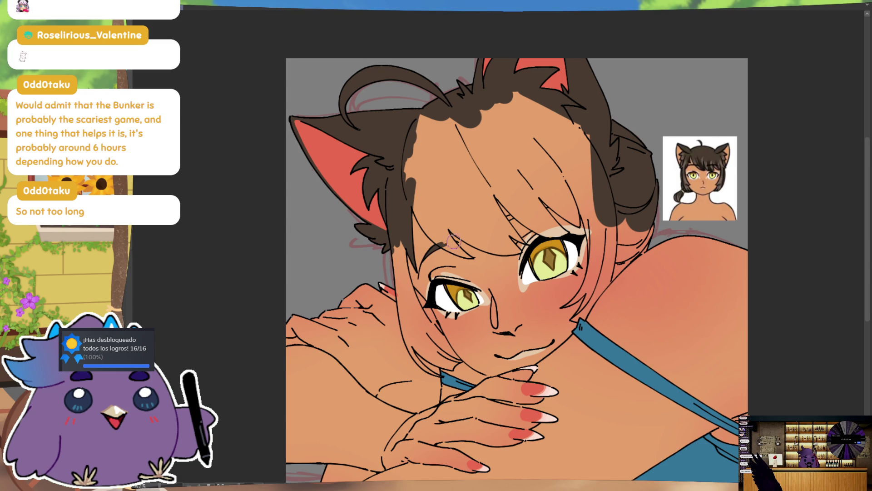
Paint dark brown hair strands down the left face edge toward the cheek
{"action": "mouse_move", "coordinate": [454, 240]}
{"action": "left_mouse_down"}
{"action": "mouse_move", "coordinate": [427, 229]}
{"action": "mouse_move", "coordinate": [399, 328]}
{"action": "left_mouse_up"}
{"action": "left_click_drag", "start_coordinate": [381, 274], "coordinate": [393, 308]}
{"action": "left_click_drag", "start_coordinate": [385, 276], "coordinate": [420, 341]}
{"action": "left_click_drag", "start_coordinate": [368, 235], "coordinate": [393, 341]}
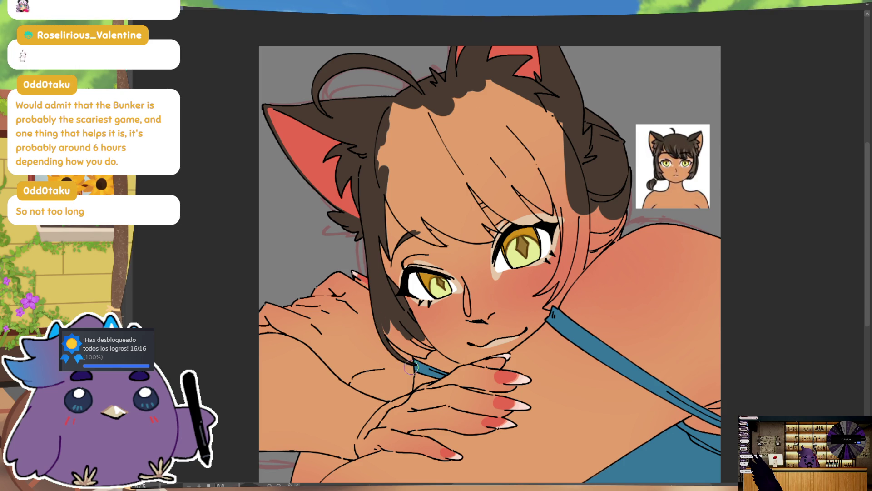
{"action": "mouse_move", "coordinate": [385, 311]}
{"action": "left_mouse_down"}
{"action": "mouse_move", "coordinate": [407, 346]}
{"action": "mouse_move", "coordinate": [386, 264]}
{"action": "left_mouse_up"}
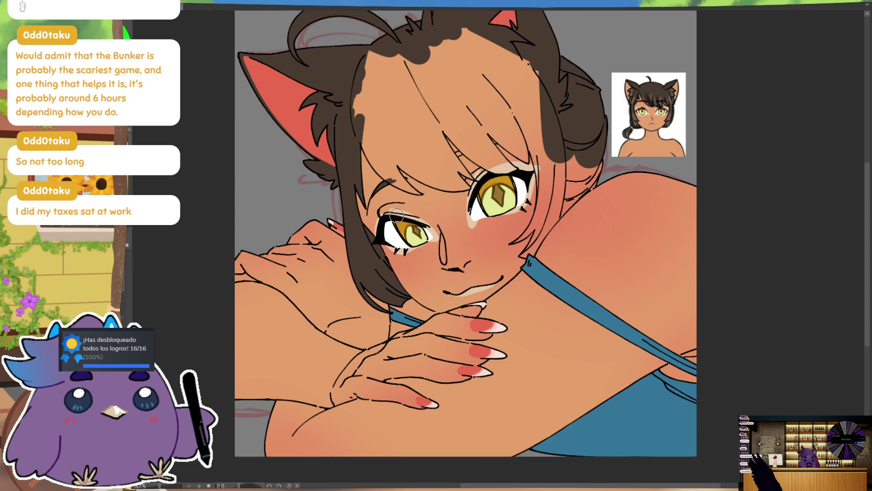
Mirror the canvas view and fill the hair strands beside the face and eye
{"action": "left_click_drag", "start_coordinate": [398, 214], "coordinate": [504, 199]}
{"action": "key", "text": "m"}
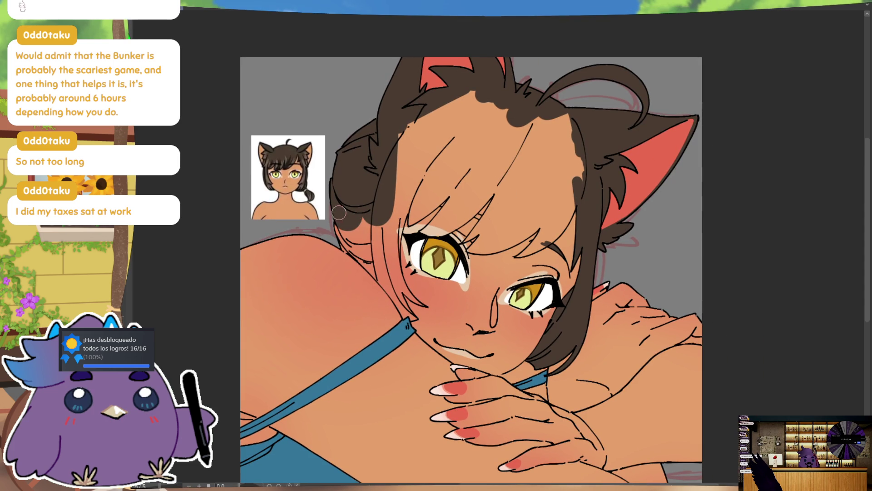
{"action": "left_click_drag", "start_coordinate": [345, 216], "coordinate": [337, 245]}
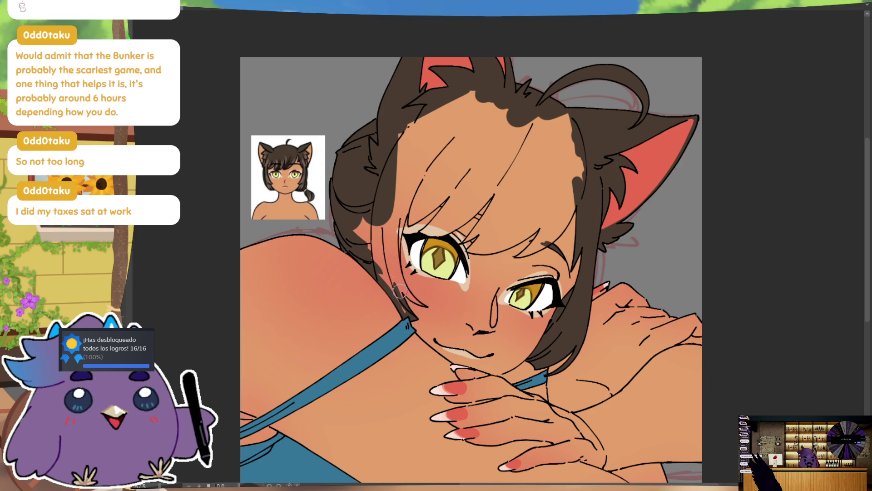
{"action": "left_click_drag", "start_coordinate": [344, 212], "coordinate": [396, 280]}
{"action": "left_click_drag", "start_coordinate": [376, 231], "coordinate": [416, 310]}
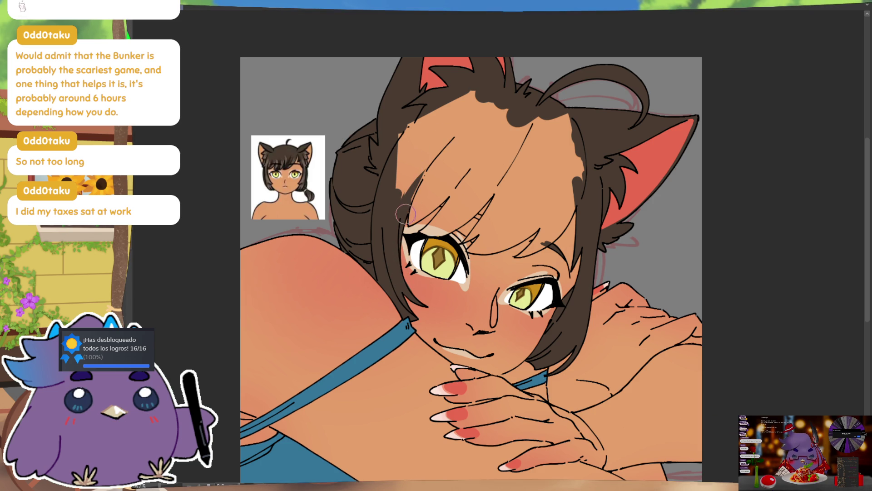
Draw diagonal dark brown fringe strands over the forehead and fill between them
{"action": "left_click_drag", "start_coordinate": [469, 122], "coordinate": [406, 194]}
{"action": "mouse_move", "coordinate": [425, 156]}
{"action": "left_mouse_down"}
{"action": "mouse_move", "coordinate": [450, 110]}
{"action": "mouse_move", "coordinate": [399, 136]}
{"action": "left_mouse_up"}
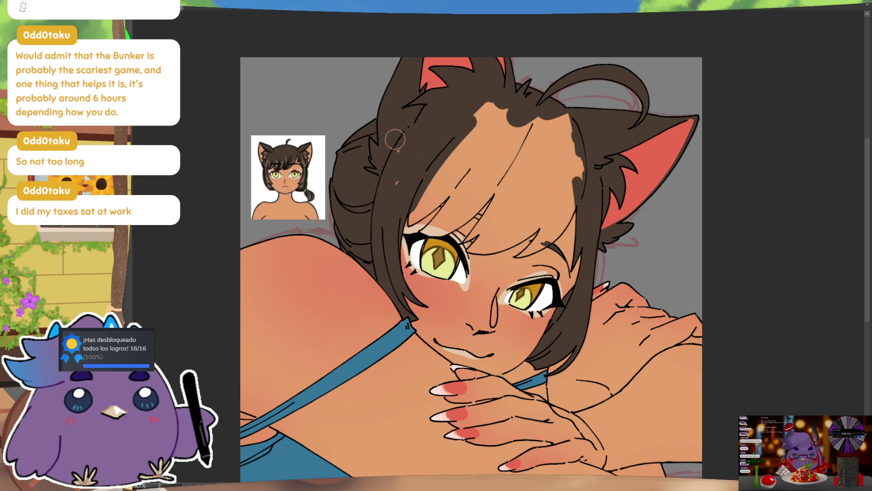
{"action": "mouse_move", "coordinate": [412, 219]}
{"action": "left_mouse_down"}
{"action": "mouse_move", "coordinate": [467, 177]}
{"action": "mouse_move", "coordinate": [437, 204]}
{"action": "mouse_move", "coordinate": [433, 185]}
{"action": "mouse_move", "coordinate": [483, 143]}
{"action": "mouse_move", "coordinate": [448, 183]}
{"action": "mouse_move", "coordinate": [498, 116]}
{"action": "mouse_move", "coordinate": [467, 117]}
{"action": "left_mouse_up"}
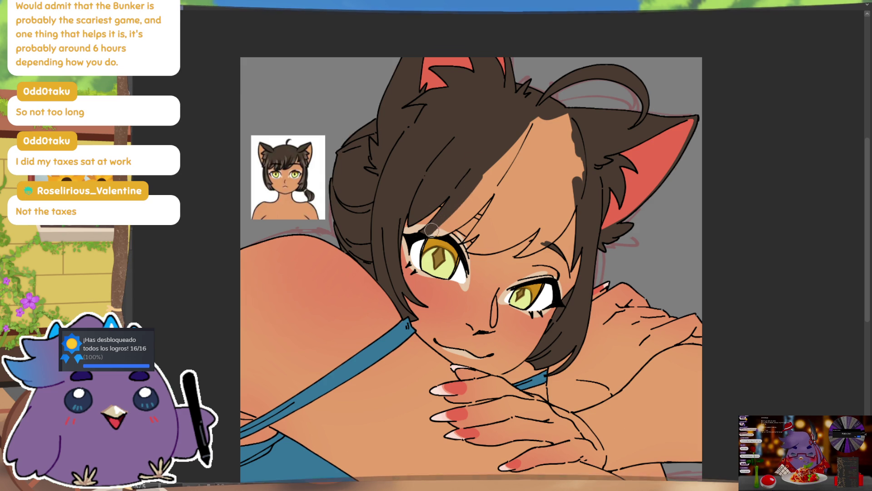
{"action": "left_click_drag", "start_coordinate": [469, 202], "coordinate": [497, 188]}
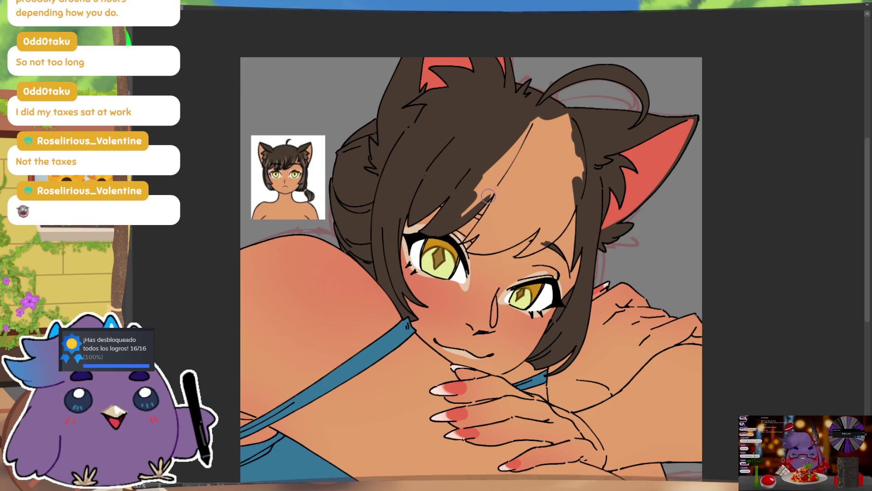
{"action": "mouse_move", "coordinate": [460, 219]}
{"action": "left_mouse_down"}
{"action": "mouse_move", "coordinate": [500, 181]}
{"action": "mouse_move", "coordinate": [471, 211]}
{"action": "left_mouse_up"}
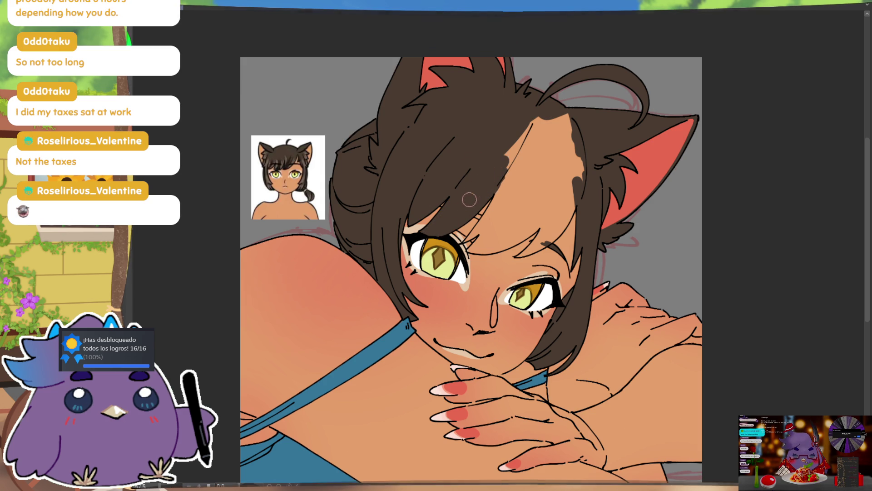
Paint over the skin gaps along the hairline and above both eyes
{"action": "left_click_drag", "start_coordinate": [508, 160], "coordinate": [518, 143]}
{"action": "mouse_move", "coordinate": [498, 180]}
{"action": "left_mouse_down"}
{"action": "mouse_move", "coordinate": [521, 164]}
{"action": "mouse_move", "coordinate": [533, 168]}
{"action": "left_mouse_up"}
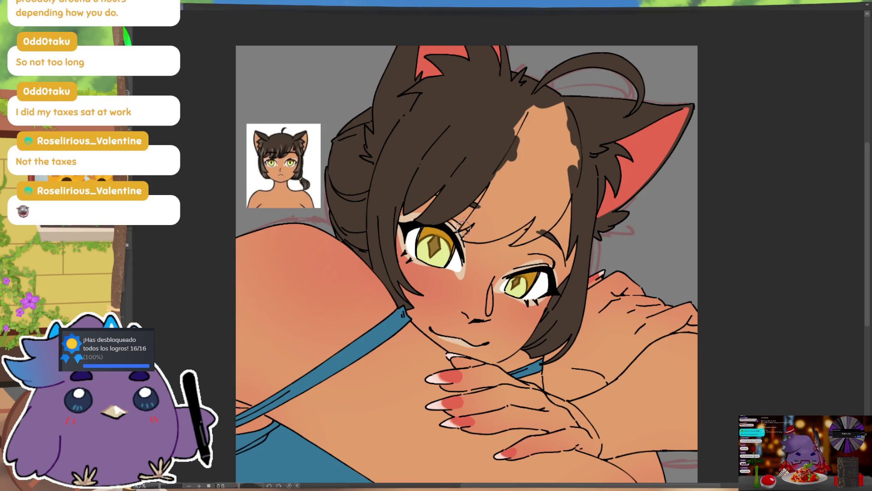
{"action": "mouse_move", "coordinate": [471, 222]}
{"action": "left_mouse_down"}
{"action": "mouse_move", "coordinate": [508, 171]}
{"action": "mouse_move", "coordinate": [526, 112]}
{"action": "mouse_move", "coordinate": [578, 102]}
{"action": "left_mouse_up"}
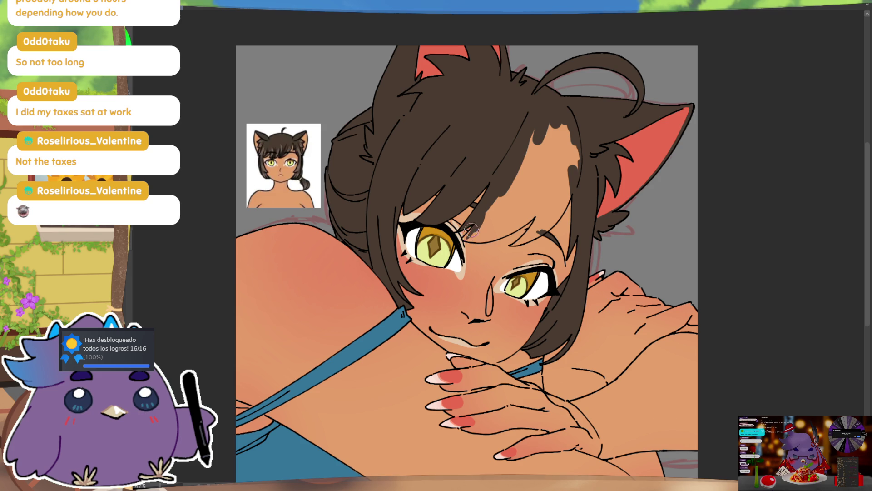
{"action": "mouse_move", "coordinate": [470, 240]}
{"action": "left_mouse_down"}
{"action": "mouse_move", "coordinate": [527, 227]}
{"action": "mouse_move", "coordinate": [551, 198]}
{"action": "mouse_move", "coordinate": [563, 204]}
{"action": "left_mouse_up"}
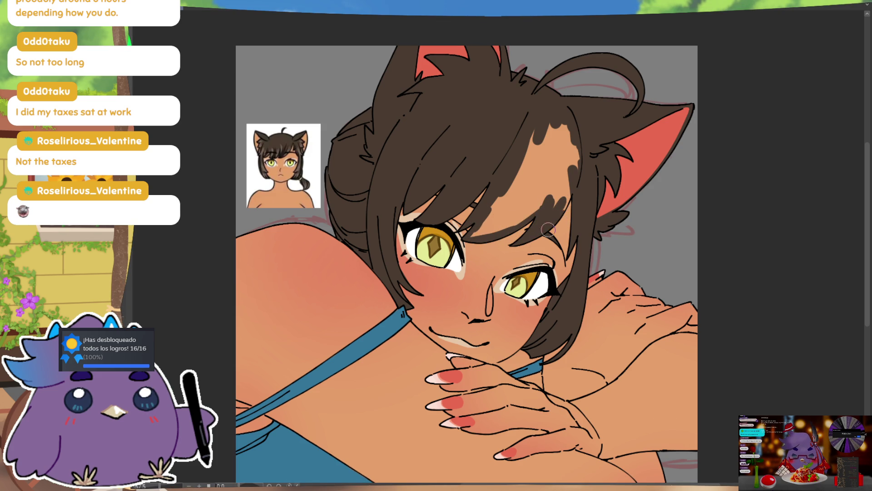
{"action": "mouse_move", "coordinate": [577, 172]}
{"action": "left_mouse_down"}
{"action": "mouse_move", "coordinate": [533, 121]}
{"action": "mouse_move", "coordinate": [520, 205]}
{"action": "mouse_move", "coordinate": [539, 200]}
{"action": "mouse_move", "coordinate": [484, 233]}
{"action": "left_mouse_up"}
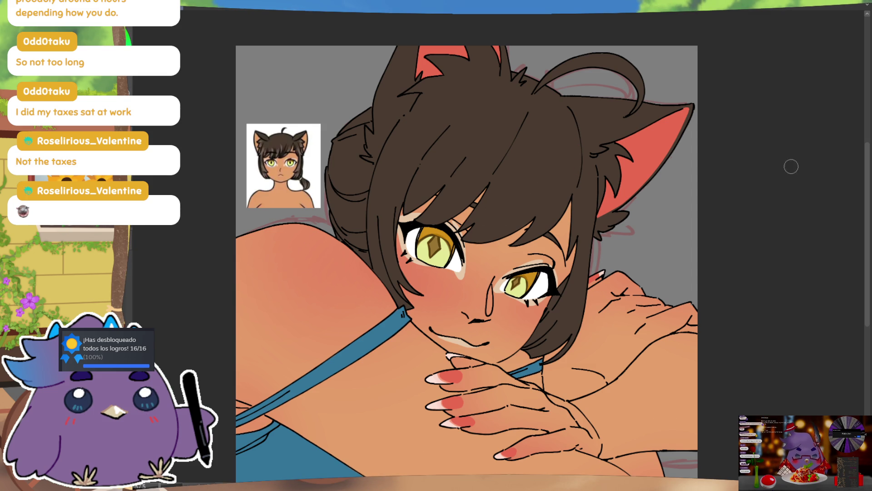
Select the hair and ear area and brush darker shading strands through it
{"action": "left_click", "coordinate": [527, 162]}
{"action": "left_click_drag", "start_coordinate": [527, 162], "coordinate": [508, 194]}
{"action": "left_click_drag", "start_coordinate": [535, 142], "coordinate": [477, 222]}
{"action": "left_click_drag", "start_coordinate": [524, 169], "coordinate": [481, 239]}
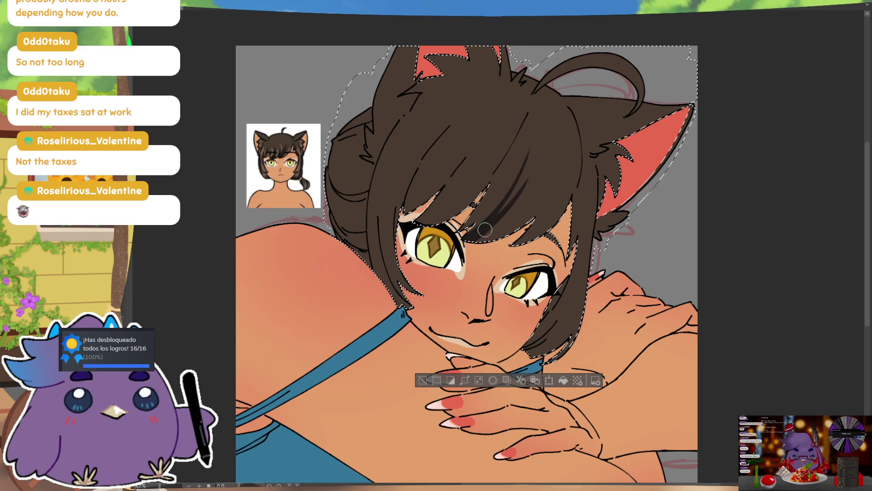
{"action": "left_click_drag", "start_coordinate": [524, 179], "coordinate": [484, 235]}
{"action": "key", "text": "ctrl"}
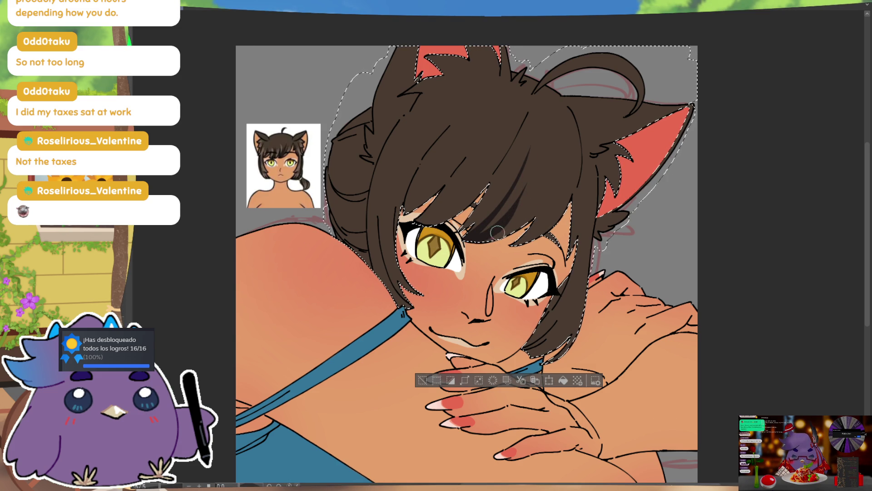
{"action": "left_click_drag", "start_coordinate": [487, 216], "coordinate": [526, 148]}
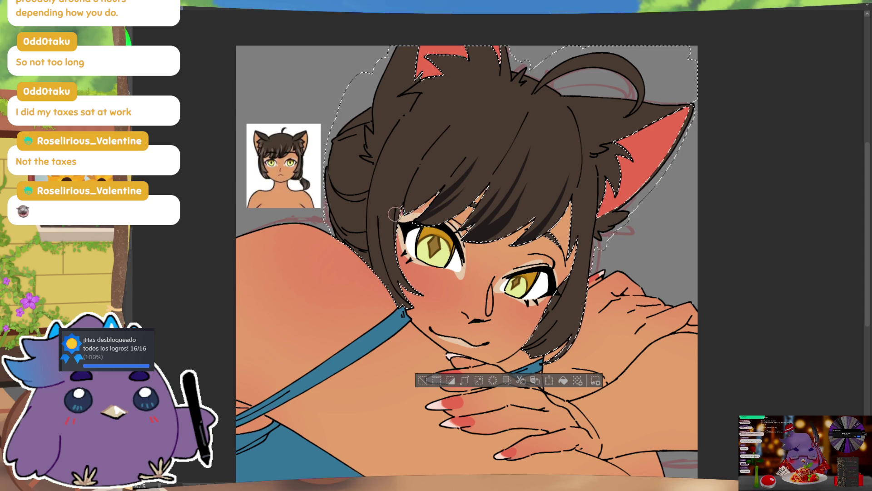
Add lighter brown highlight streaks to the hair, undoing the unwanted strokes
{"action": "left_click_drag", "start_coordinate": [413, 148], "coordinate": [396, 228]}
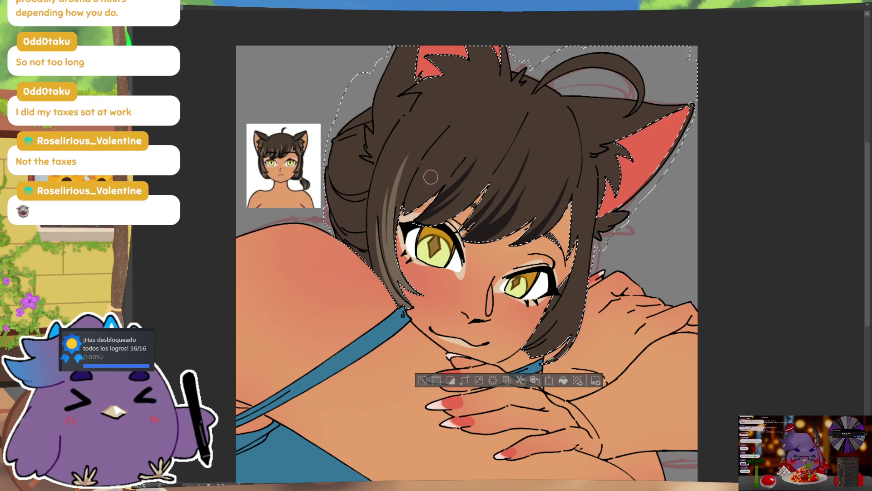
{"action": "left_click_drag", "start_coordinate": [447, 145], "coordinate": [417, 186]}
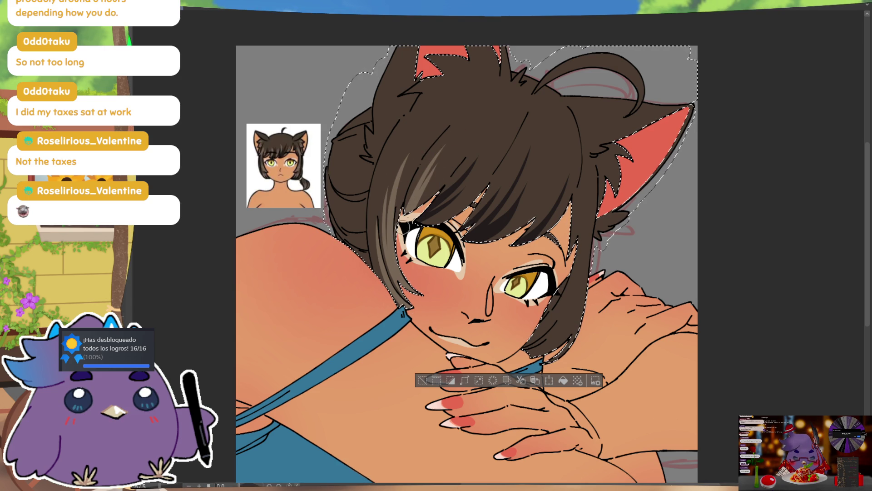
{"action": "key", "text": "ctrl+z"}
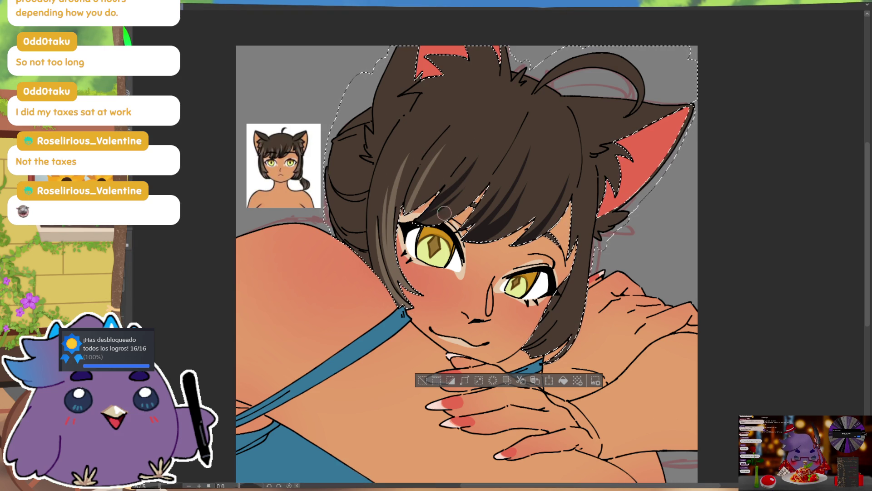
{"action": "key", "text": "ctrl"}
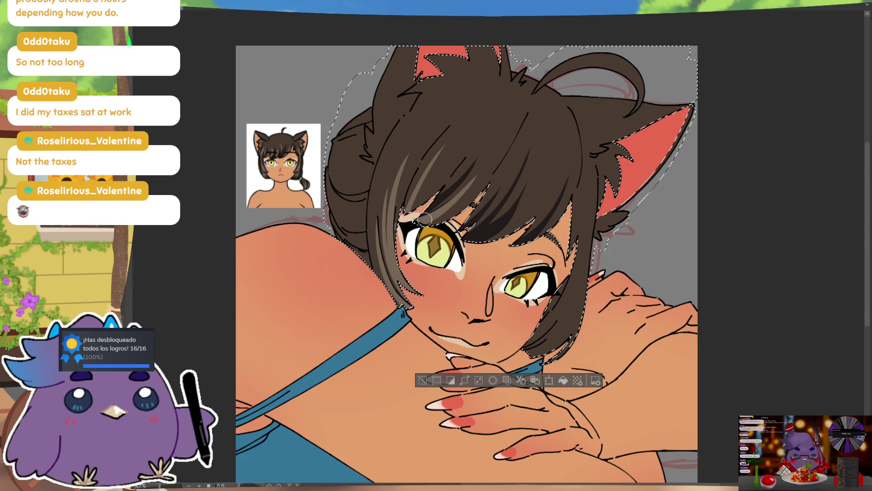
{"action": "key", "text": "ctrl+z"}
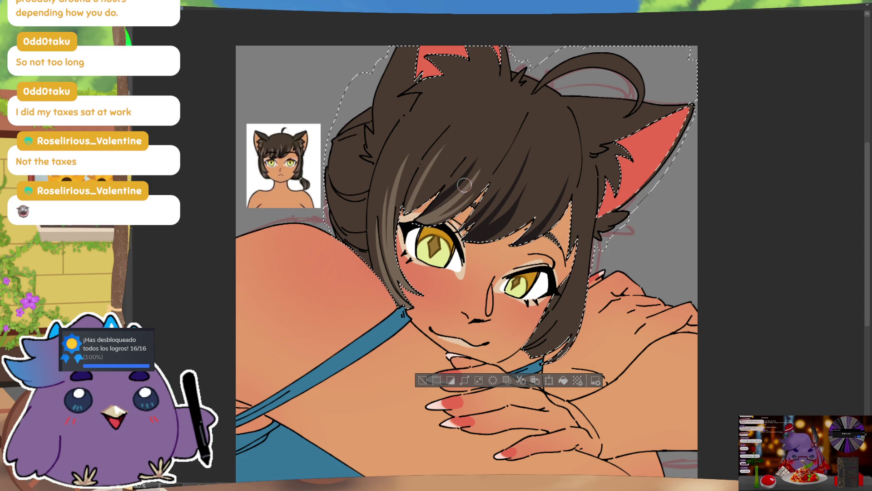
{"action": "left_click_drag", "start_coordinate": [498, 223], "coordinate": [487, 217]}
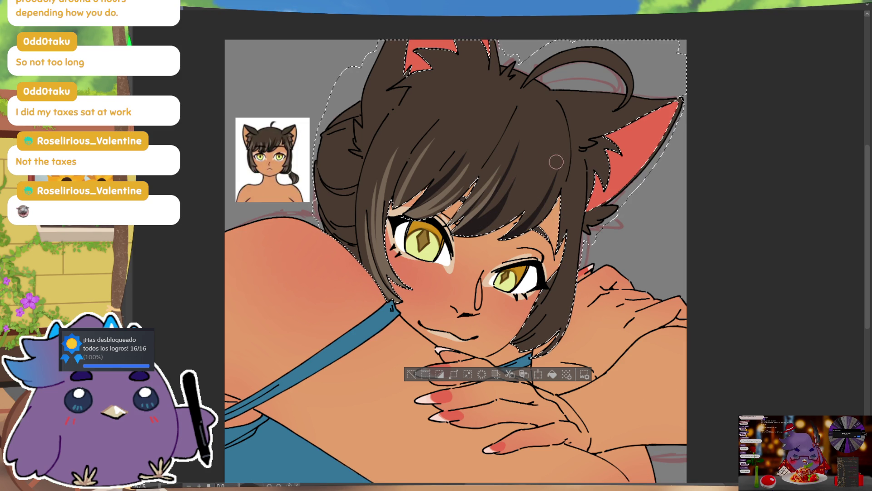
Lighten the hair strands beside the right eye, then clear the hair selection
{"action": "left_click", "coordinate": [532, 181]}
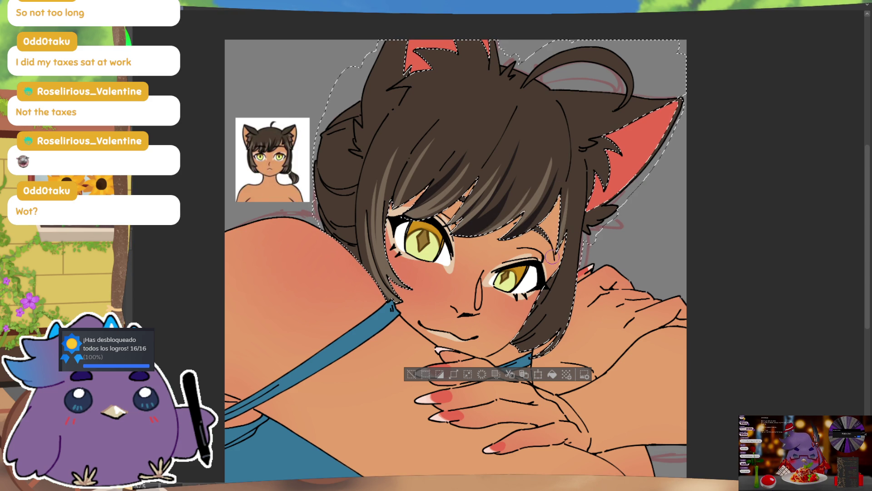
{"action": "left_click_drag", "start_coordinate": [563, 269], "coordinate": [538, 320]}
{"action": "left_click_drag", "start_coordinate": [566, 273], "coordinate": [553, 315]}
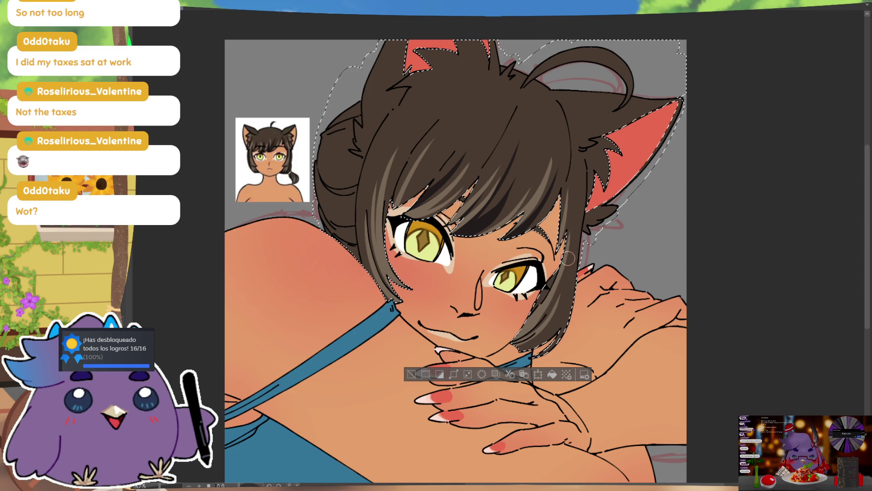
{"action": "left_click_drag", "start_coordinate": [567, 266], "coordinate": [569, 217]}
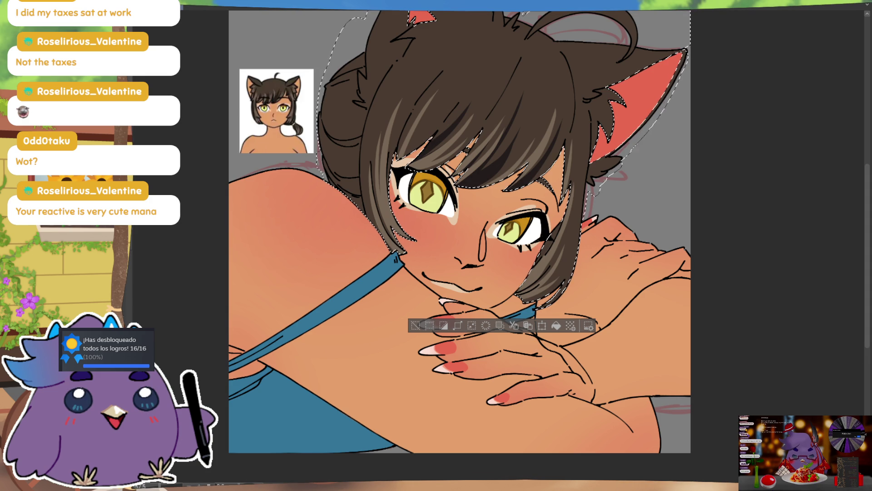
{"action": "key", "text": "ctrl+d"}
{"action": "scroll", "coordinate": [450, 273], "scroll_direction": "up", "scroll_amount": 2}
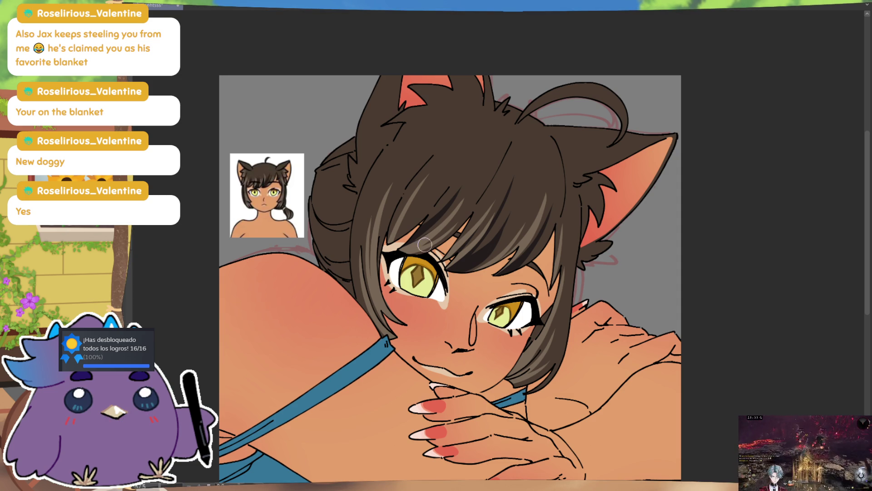
Hand-write white letters BRB on the girl's left shoulder
{"action": "key", "text": "ctrl"}
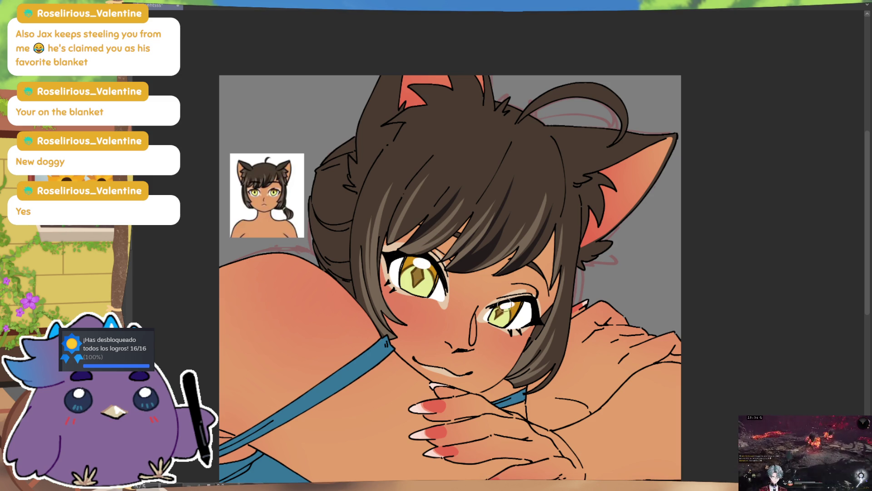
{"action": "scroll", "coordinate": [508, 302], "scroll_direction": "down", "scroll_amount": 2}
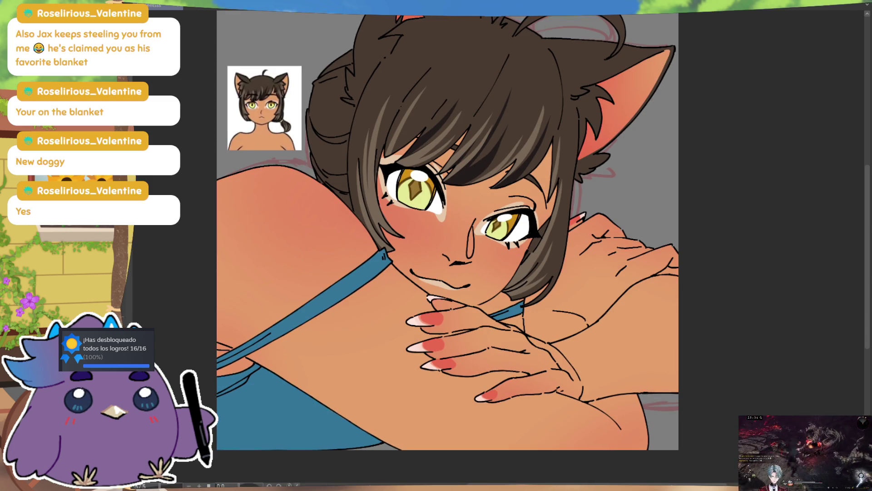
{"action": "left_click_drag", "start_coordinate": [235, 251], "coordinate": [237, 291]}
{"action": "mouse_move", "coordinate": [234, 250]}
{"action": "left_mouse_down"}
{"action": "mouse_move", "coordinate": [238, 291]}
{"action": "mouse_move", "coordinate": [287, 273]}
{"action": "mouse_move", "coordinate": [310, 231]}
{"action": "mouse_move", "coordinate": [300, 274]}
{"action": "left_mouse_up"}
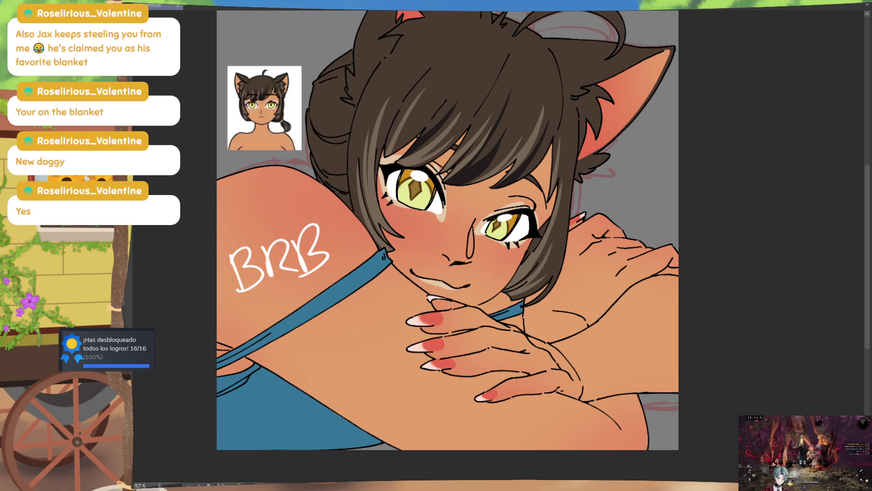
{"action": "left_click_drag", "start_coordinate": [447, 245], "coordinate": [499, 272]}
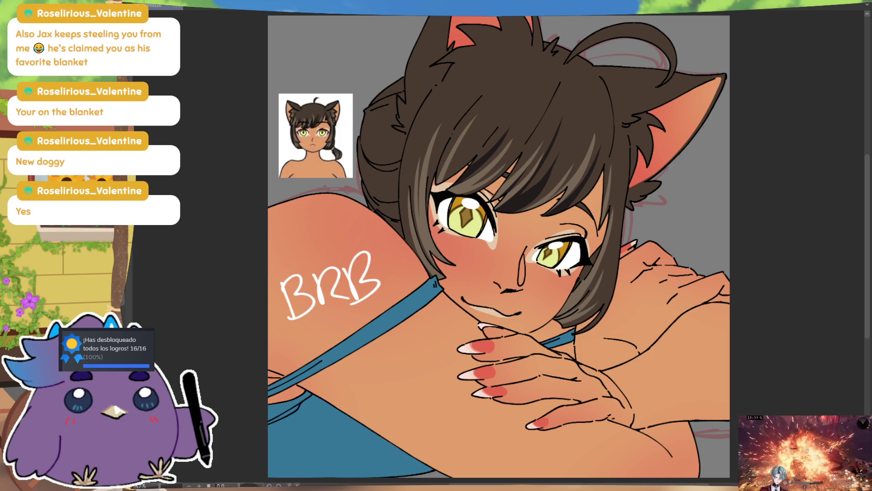
Undo the BRB lettering and draw a solid white teardrop highlight on the shoulder
{"action": "key", "text": "ctrl+z"}
{"action": "key", "text": "ctrl+z"}
{"action": "key", "text": "ctrl+z"}
{"action": "key", "text": "ctrl+z"}
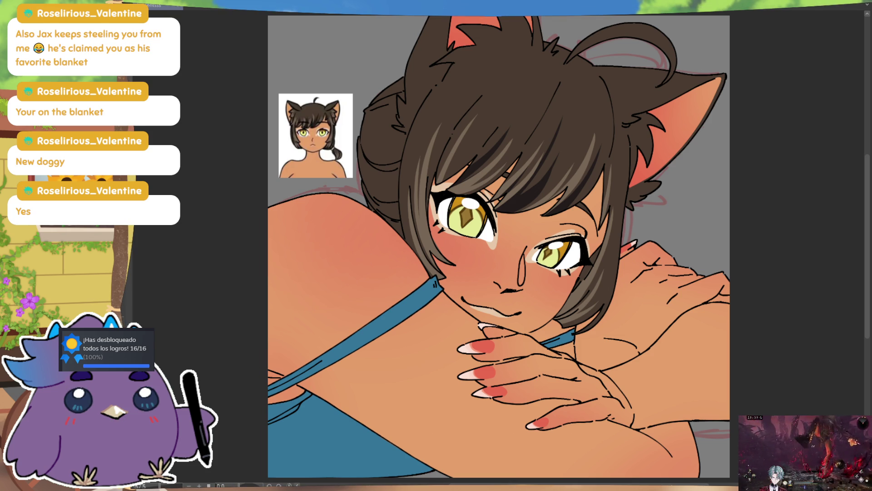
{"action": "left_click_drag", "start_coordinate": [366, 237], "coordinate": [361, 232]}
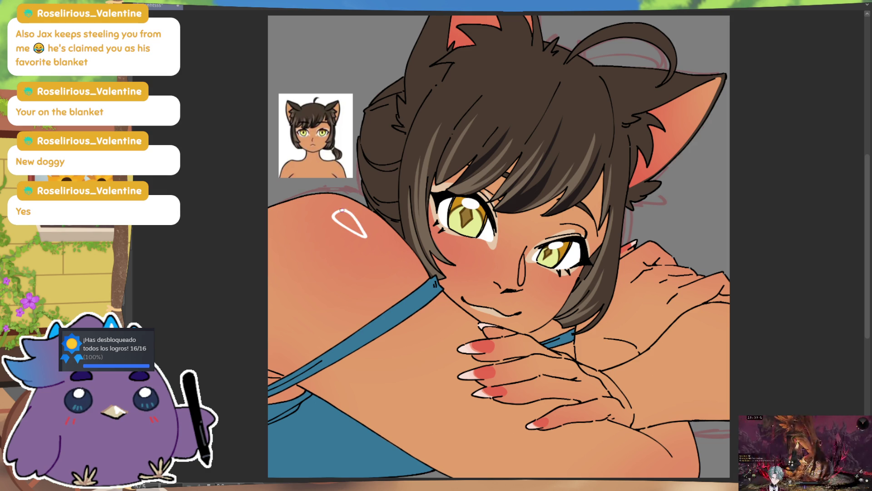
{"action": "left_click", "coordinate": [344, 218]}
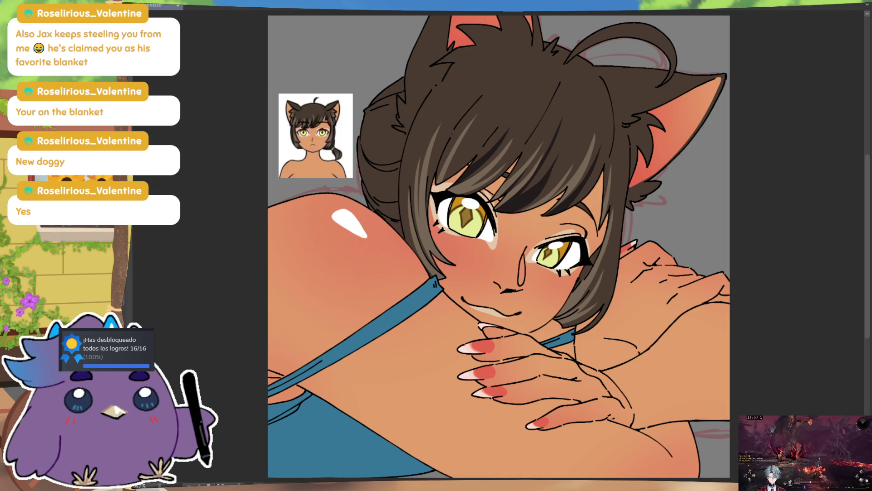
{"action": "left_click_drag", "start_coordinate": [498, 272], "coordinate": [517, 219]}
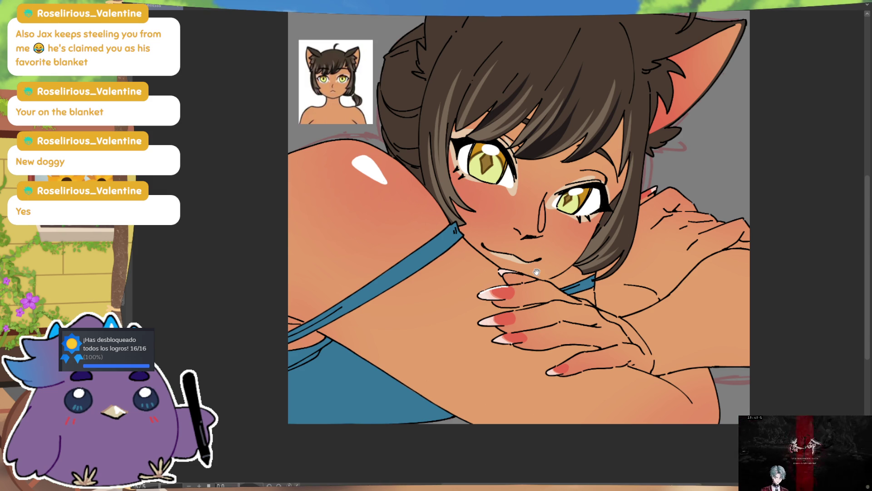
{"action": "left_click_drag", "start_coordinate": [536, 272], "coordinate": [567, 237]}
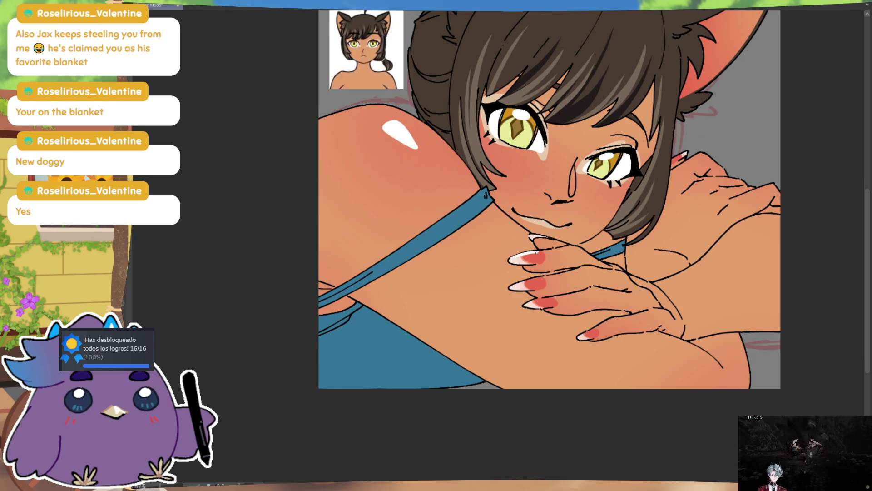
{"action": "key", "text": "ctrl"}
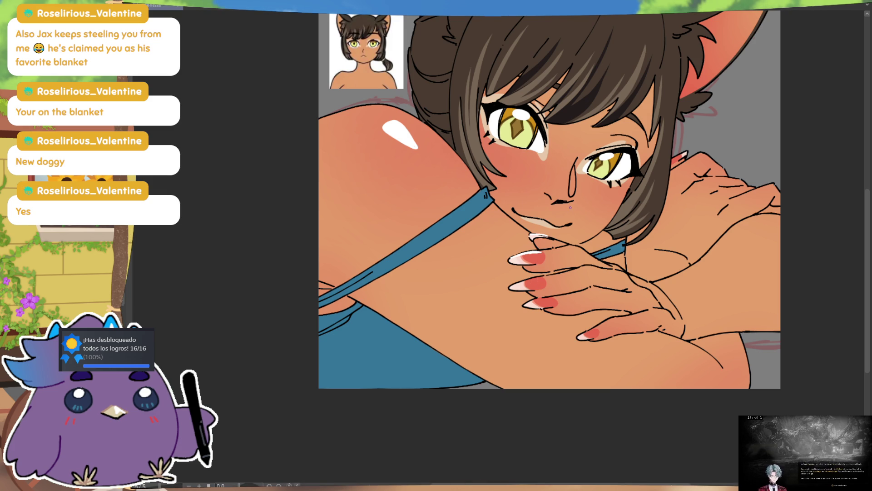
Paint a thin white highlight along the nose and lighten the lowest fingernail
{"action": "left_click_drag", "start_coordinate": [574, 171], "coordinate": [573, 195]}
{"action": "key", "text": "ctrl"}
{"action": "key", "text": "ctrl+z"}
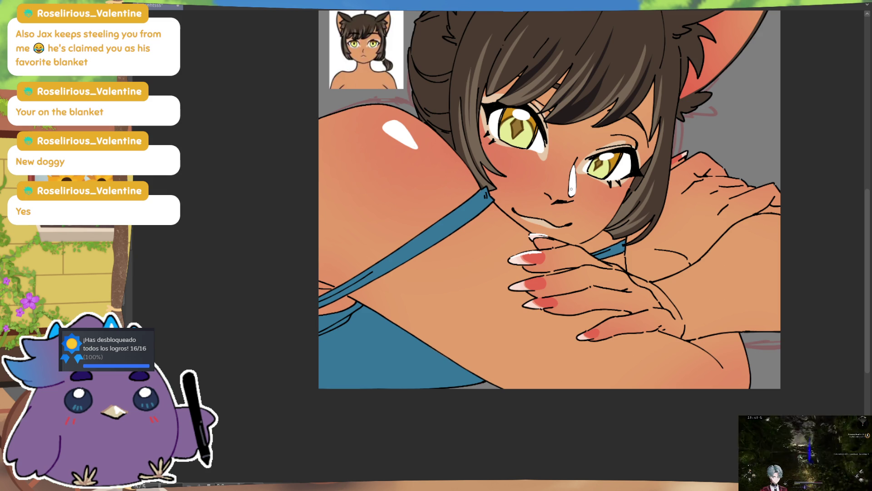
{"action": "scroll", "coordinate": [546, 205], "scroll_direction": "down", "scroll_amount": 1}
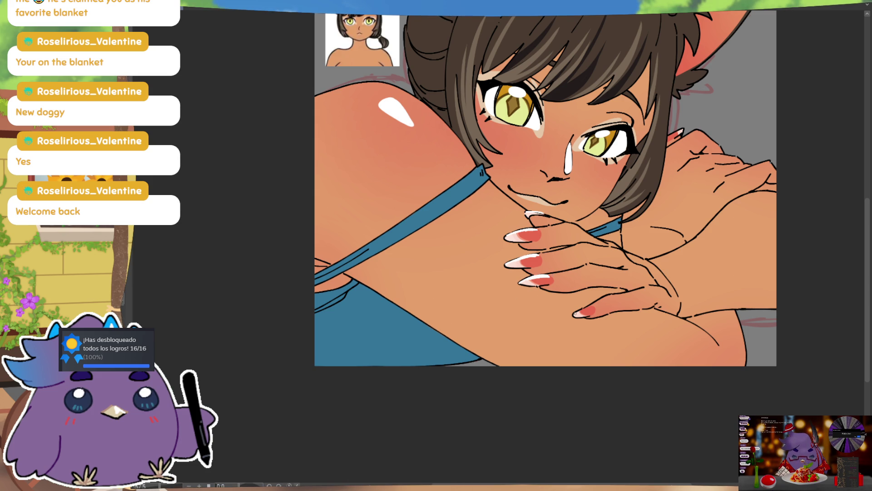
{"action": "left_click_drag", "start_coordinate": [581, 309], "coordinate": [592, 310]}
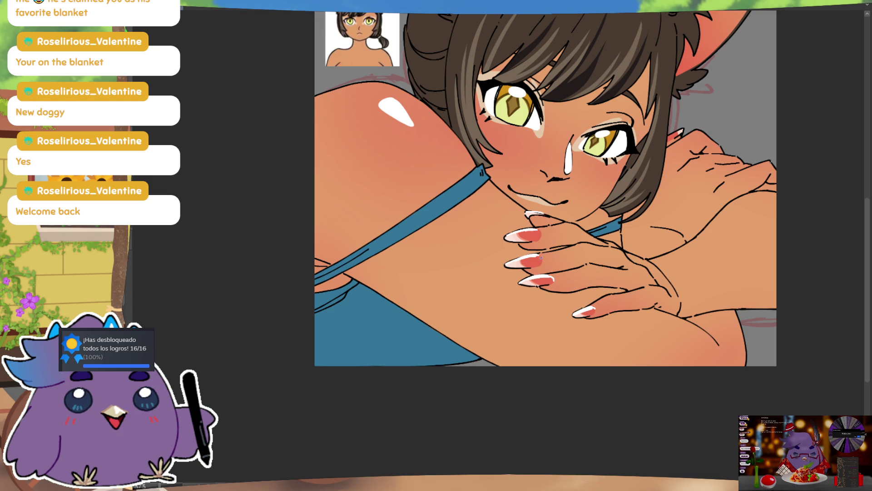
Extend the white shoulder highlight further down and to the right
{"action": "mouse_move", "coordinate": [702, 213]}
{"action": "left_mouse_down"}
{"action": "mouse_move", "coordinate": [689, 223]}
{"action": "mouse_move", "coordinate": [680, 267]}
{"action": "left_mouse_up"}
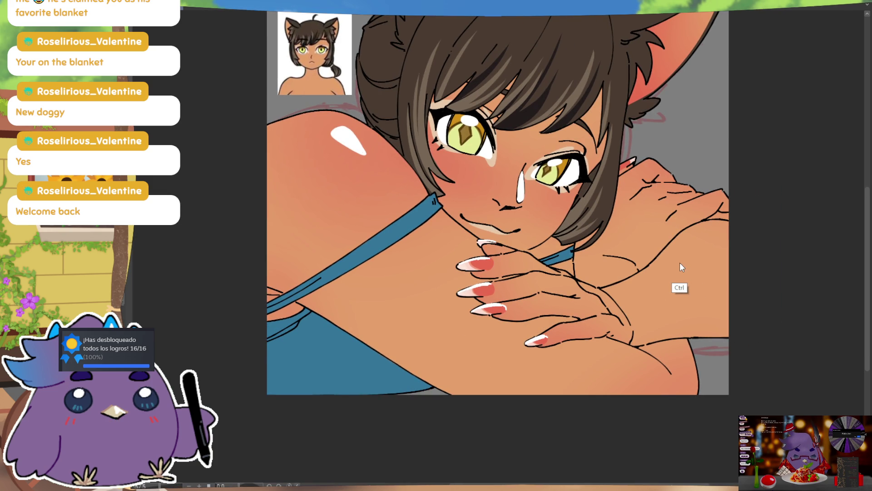
{"action": "left_click_drag", "start_coordinate": [680, 260], "coordinate": [692, 262]}
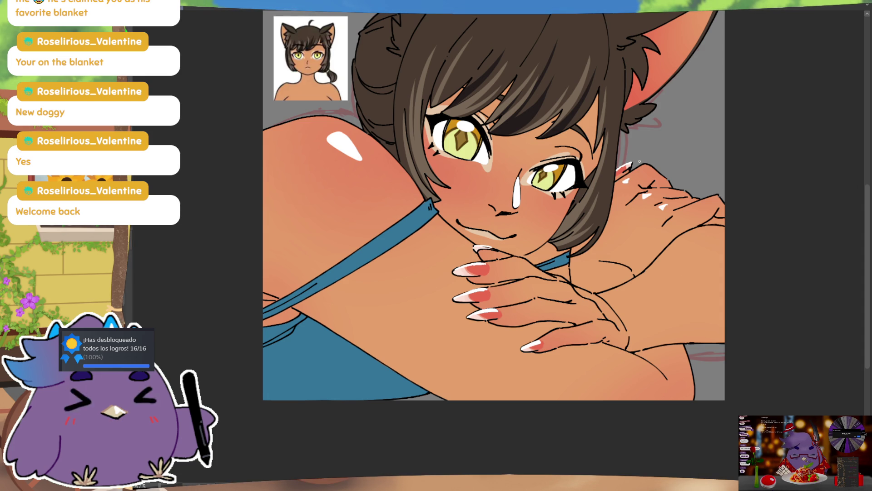
{"action": "left_click_drag", "start_coordinate": [733, 185], "coordinate": [736, 193]}
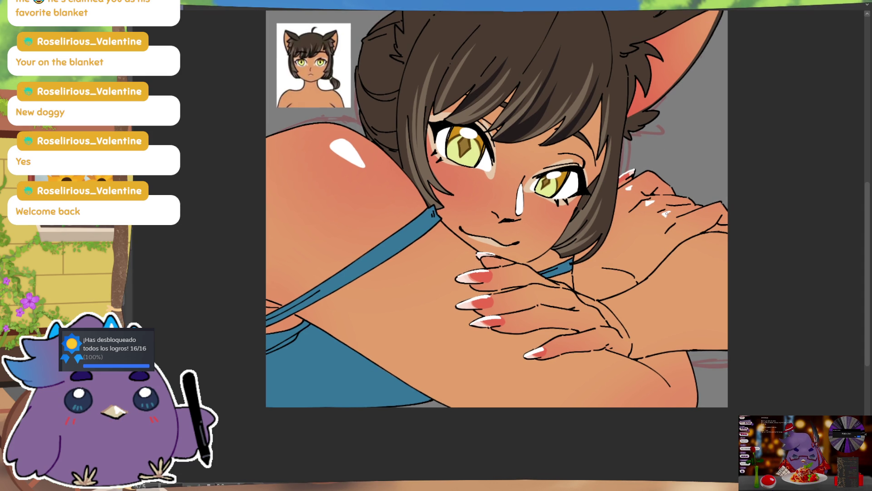
{"action": "left_click_drag", "start_coordinate": [692, 220], "coordinate": [704, 240]}
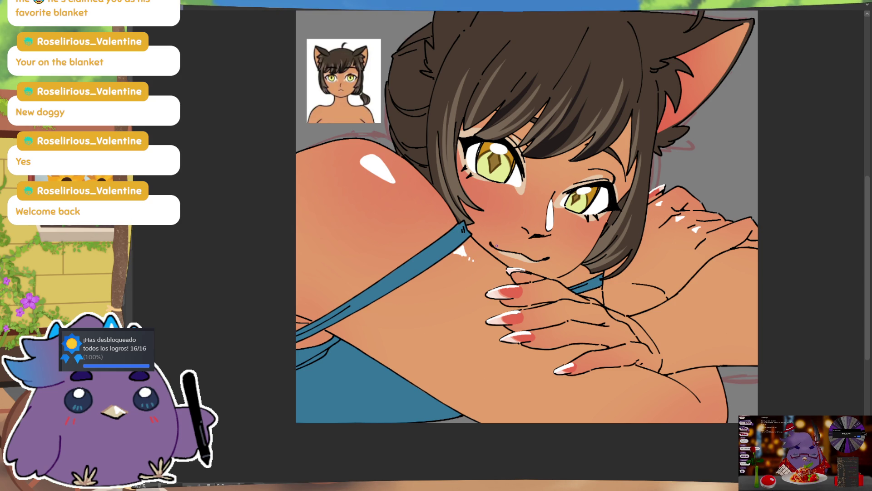
{"action": "left_click_drag", "start_coordinate": [386, 175], "coordinate": [402, 189]}
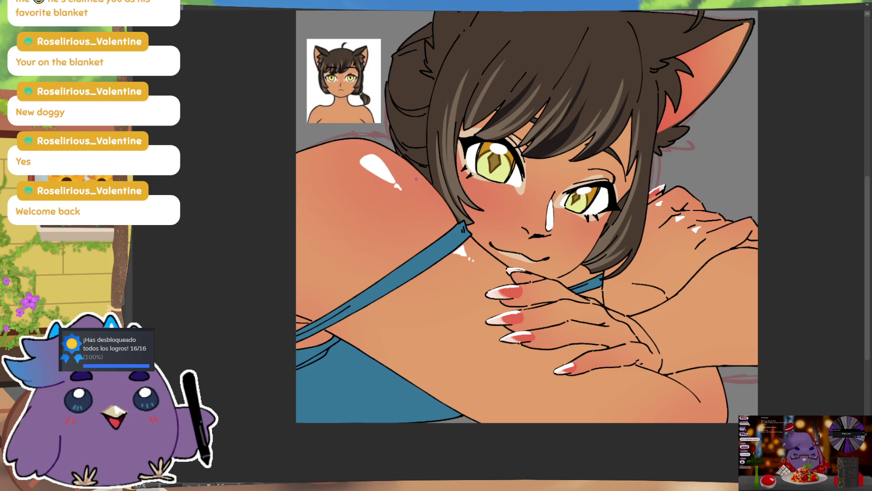
{"action": "left_click_drag", "start_coordinate": [572, 188], "coordinate": [577, 234]}
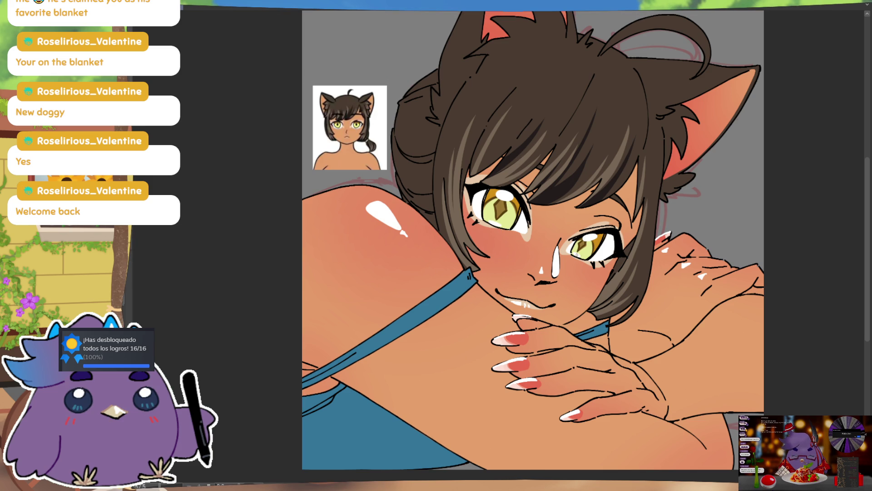
Hatch short white shine strokes across the top of the hair
{"action": "left_click_drag", "start_coordinate": [655, 180], "coordinate": [647, 194]}
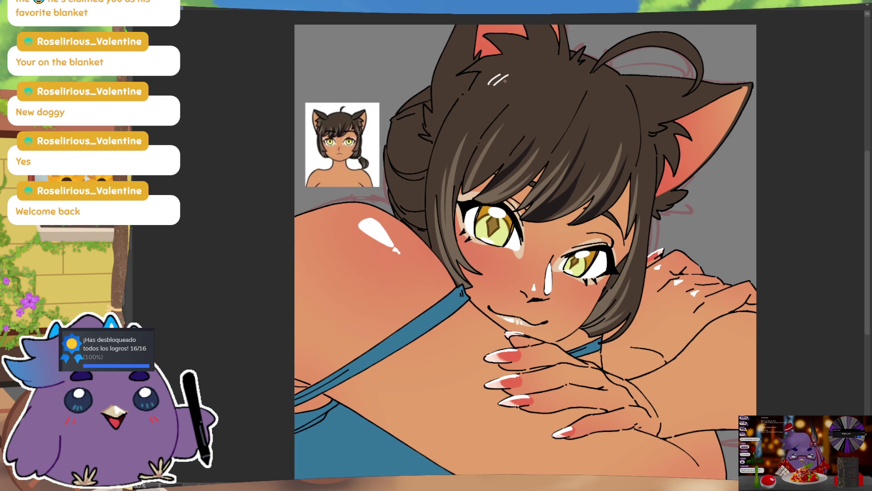
{"action": "left_click_drag", "start_coordinate": [495, 86], "coordinate": [504, 79]}
{"action": "mouse_move", "coordinate": [501, 83]}
{"action": "left_mouse_down"}
{"action": "mouse_move", "coordinate": [516, 72]}
{"action": "mouse_move", "coordinate": [502, 82]}
{"action": "left_mouse_up"}
{"action": "mouse_move", "coordinate": [507, 90]}
{"action": "left_mouse_down"}
{"action": "mouse_move", "coordinate": [519, 82]}
{"action": "mouse_move", "coordinate": [529, 89]}
{"action": "left_mouse_up"}
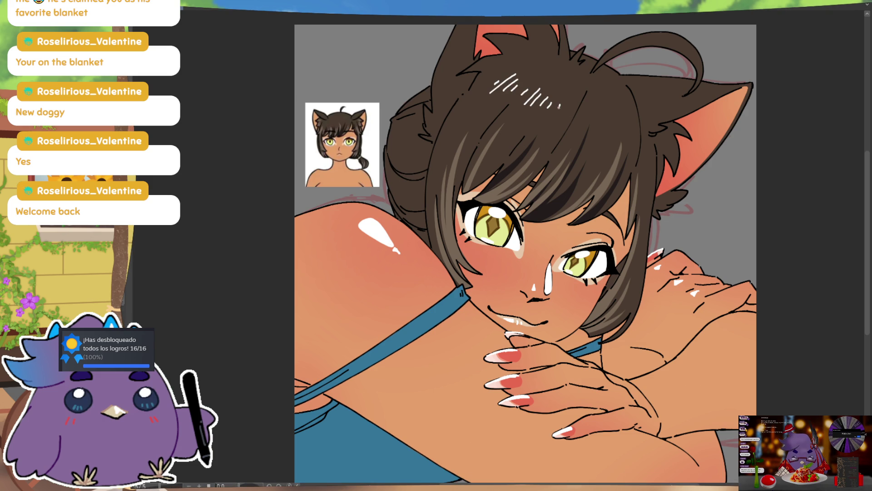
{"action": "left_click_drag", "start_coordinate": [582, 120], "coordinate": [583, 113]}
{"action": "left_click_drag", "start_coordinate": [586, 120], "coordinate": [604, 116]}
Add more white hatch strokes to the hair and bun, redoing one stroke
{"action": "left_click_drag", "start_coordinate": [606, 122], "coordinate": [608, 117]}
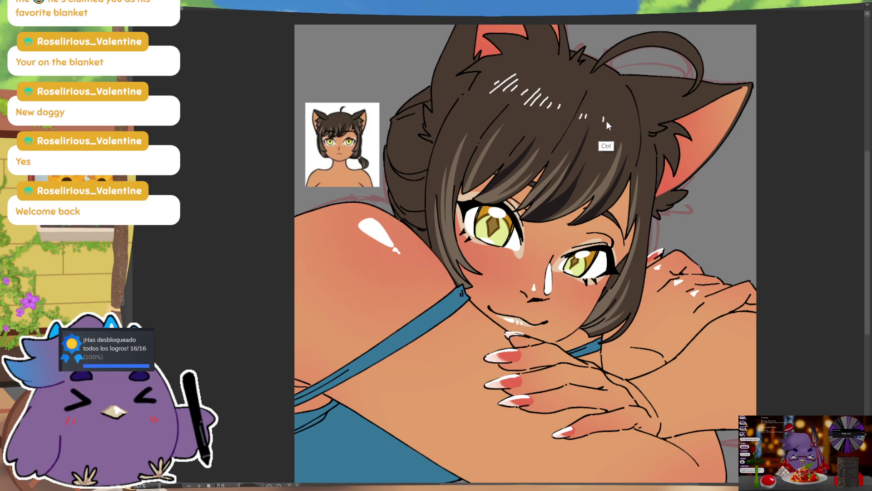
{"action": "key", "text": "ctrl+z"}
{"action": "left_click_drag", "start_coordinate": [613, 123], "coordinate": [615, 117]}
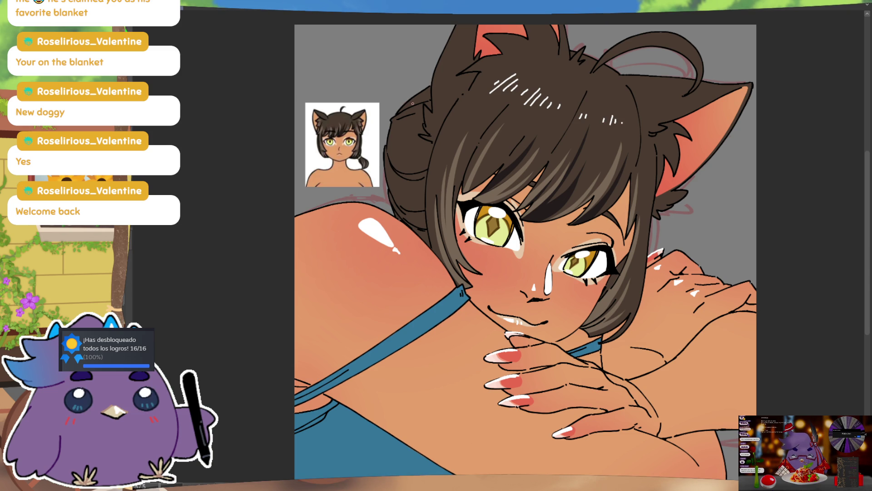
{"action": "mouse_move", "coordinate": [404, 106]}
{"action": "left_mouse_down"}
{"action": "mouse_move", "coordinate": [414, 101]}
{"action": "mouse_move", "coordinate": [404, 122]}
{"action": "left_mouse_up"}
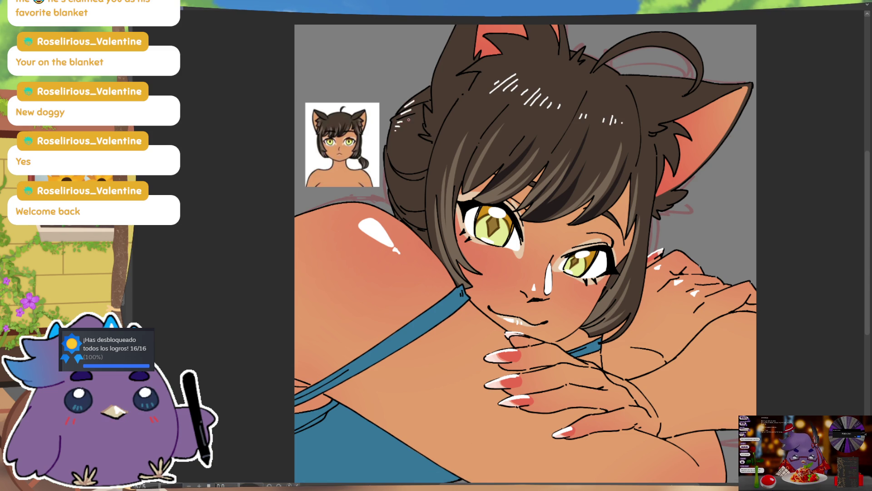
{"action": "left_click_drag", "start_coordinate": [389, 167], "coordinate": [394, 159]}
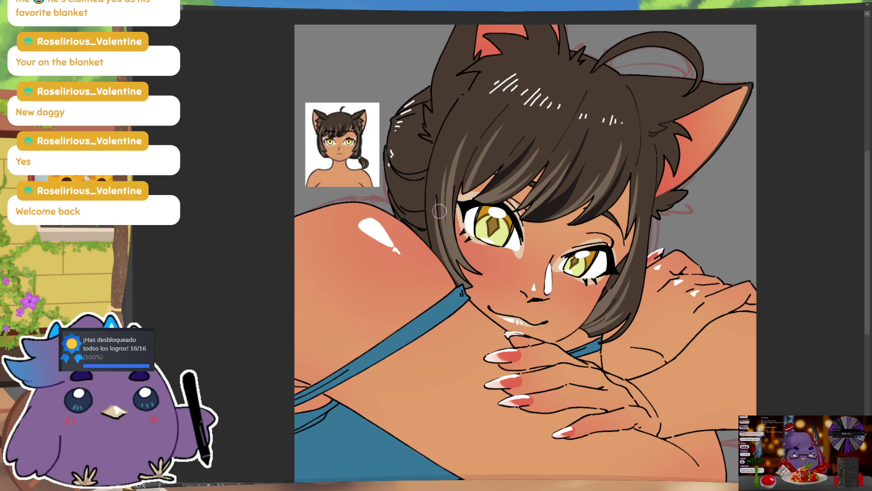
Tone down the bun's dark line spike and recolour the shoulder highlight soft pink
{"action": "left_click_drag", "start_coordinate": [392, 85], "coordinate": [407, 110]}
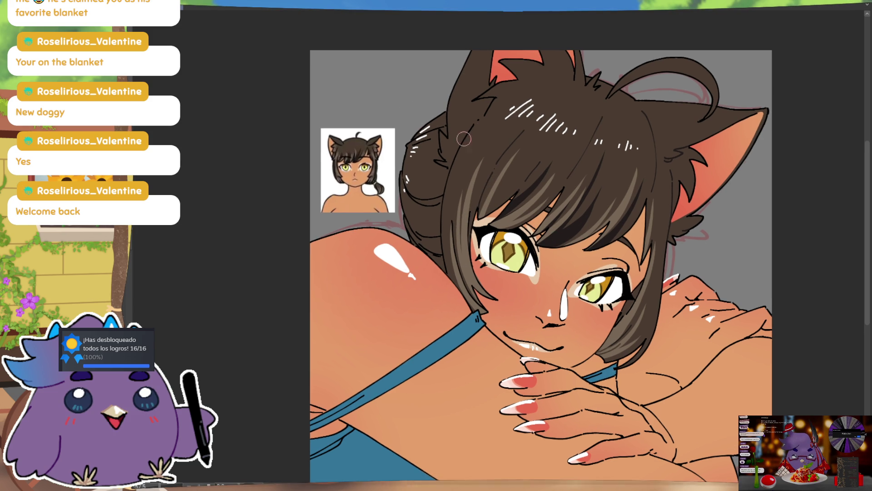
{"action": "left_click_drag", "start_coordinate": [446, 145], "coordinate": [437, 166]}
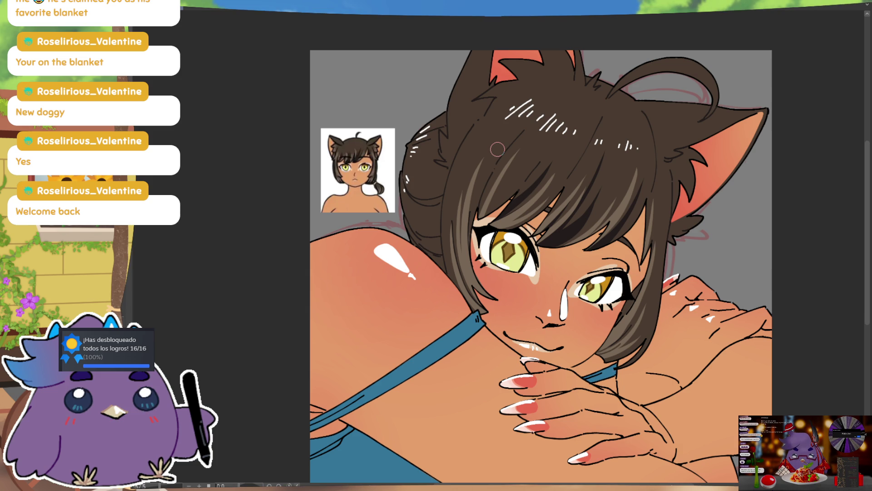
{"action": "left_click_drag", "start_coordinate": [482, 149], "coordinate": [483, 152]}
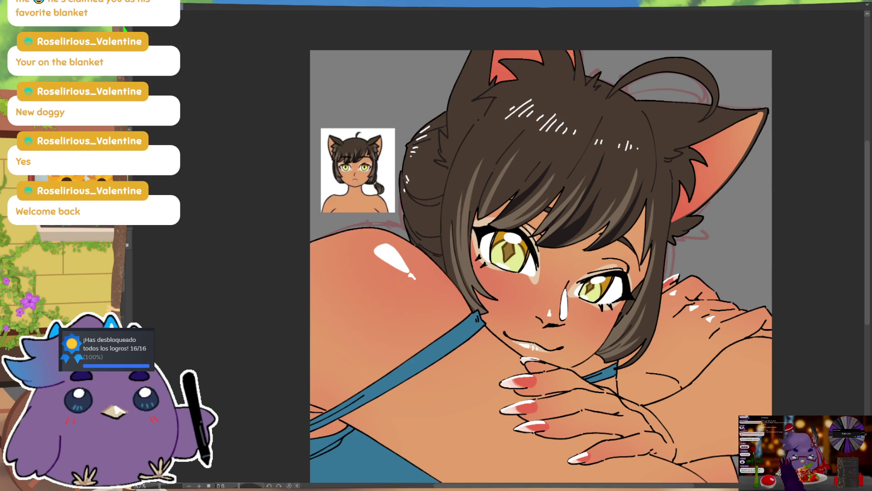
{"action": "left_click_drag", "start_coordinate": [375, 249], "coordinate": [422, 290]}
{"action": "left_click_drag", "start_coordinate": [409, 217], "coordinate": [389, 162]}
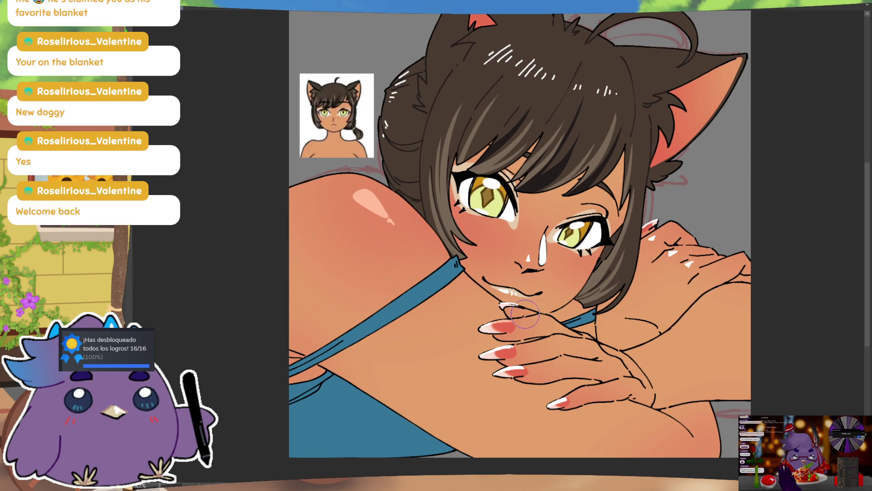
Extend the bottom fingernail's pink base and fade the nose and hair highlights
{"action": "left_click_drag", "start_coordinate": [522, 364], "coordinate": [510, 372]}
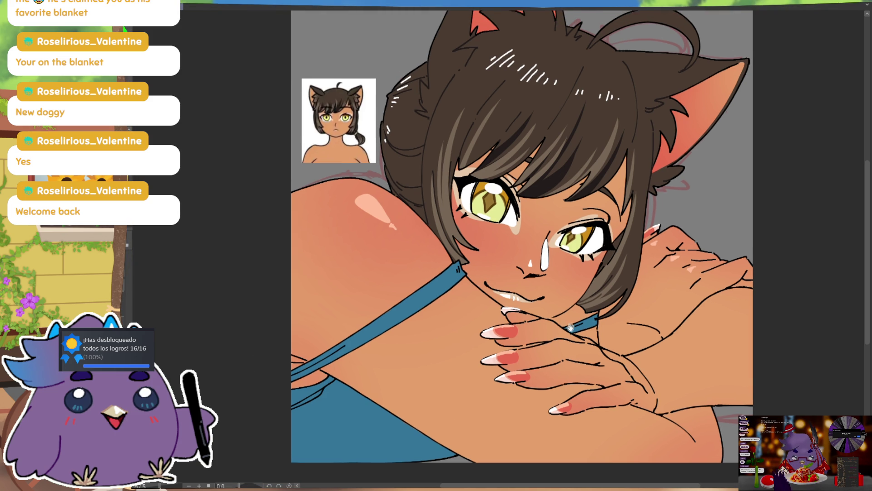
{"action": "left_click_drag", "start_coordinate": [538, 233], "coordinate": [544, 272]}
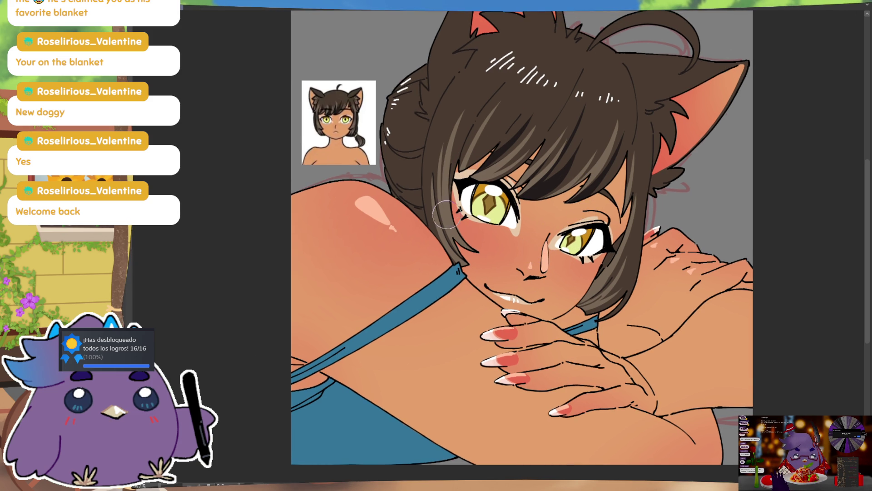
{"action": "left_click_drag", "start_coordinate": [406, 80], "coordinate": [386, 136]}
{"action": "mouse_move", "coordinate": [496, 59]}
{"action": "left_mouse_down"}
{"action": "mouse_move", "coordinate": [545, 89]}
{"action": "mouse_move", "coordinate": [620, 103]}
{"action": "left_mouse_up"}
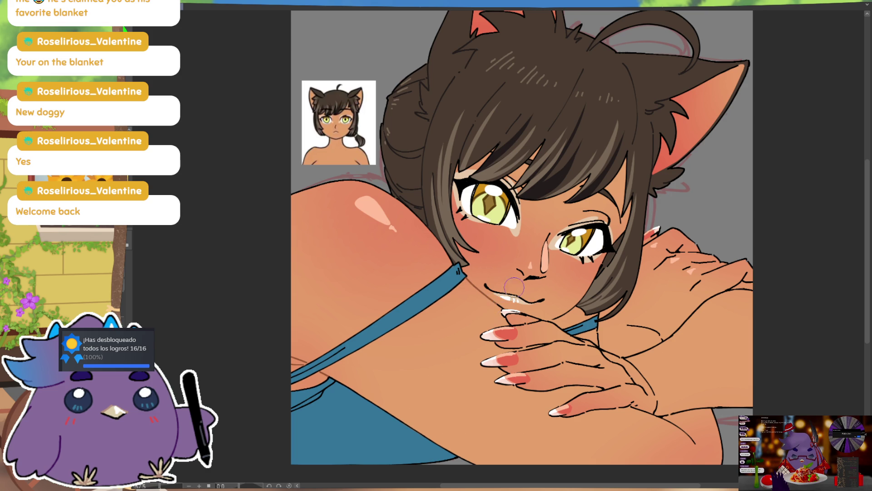
Add light highlights along the mouth and nose bridge, undoing a stray hand stroke
{"action": "left_click_drag", "start_coordinate": [487, 293], "coordinate": [539, 299]}
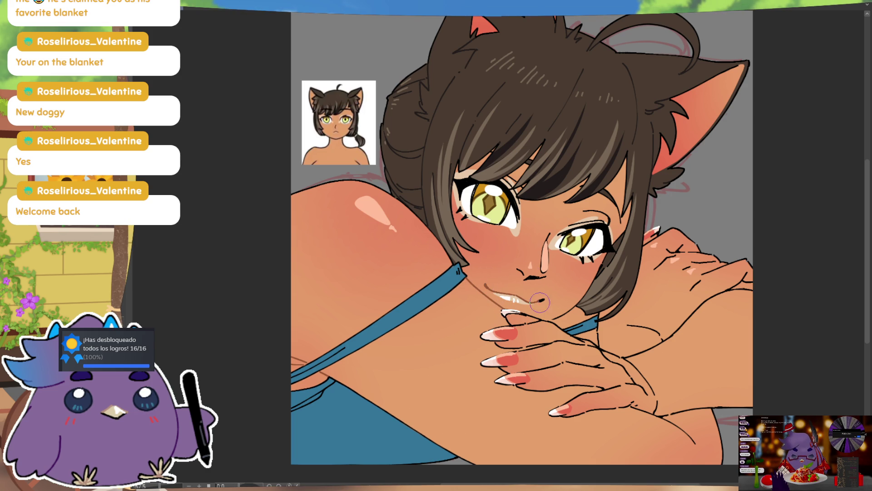
{"action": "left_click_drag", "start_coordinate": [544, 264], "coordinate": [548, 243]}
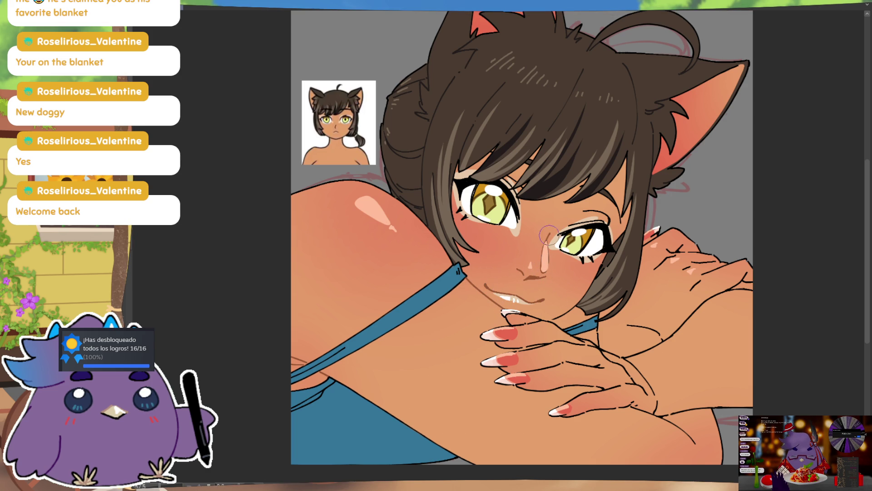
{"action": "scroll", "coordinate": [567, 232], "scroll_direction": "down", "scroll_amount": 1}
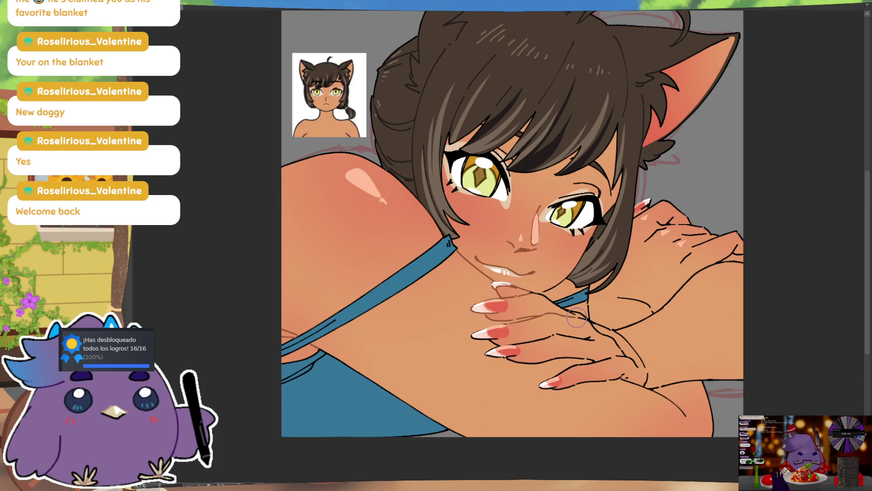
{"action": "left_click_drag", "start_coordinate": [588, 312], "coordinate": [632, 343]}
{"action": "key", "text": "ctrl+z"}
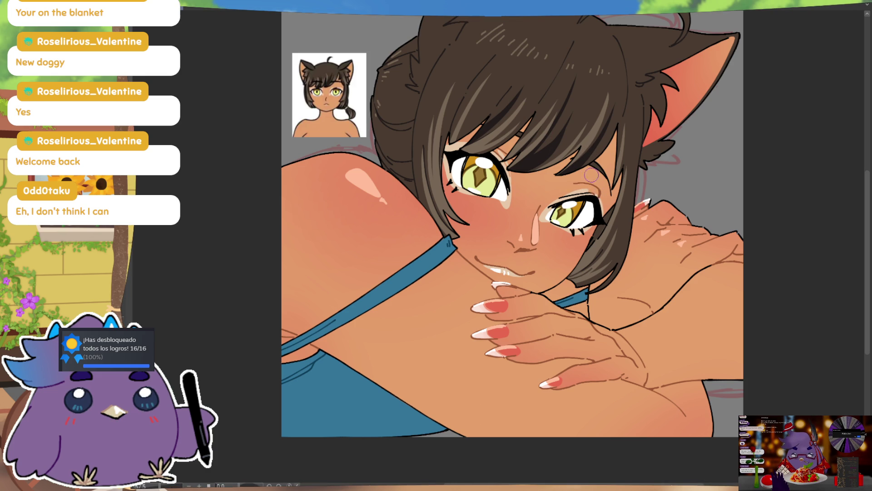
{"action": "key", "text": "ctrl"}
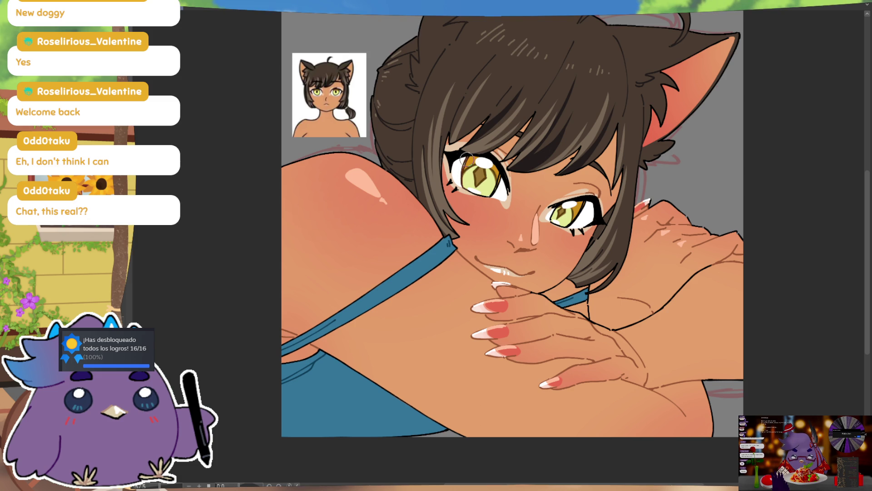
Tint the upper iris of the left eye amber-orange
{"action": "left_click_drag", "start_coordinate": [467, 163], "coordinate": [498, 198]}
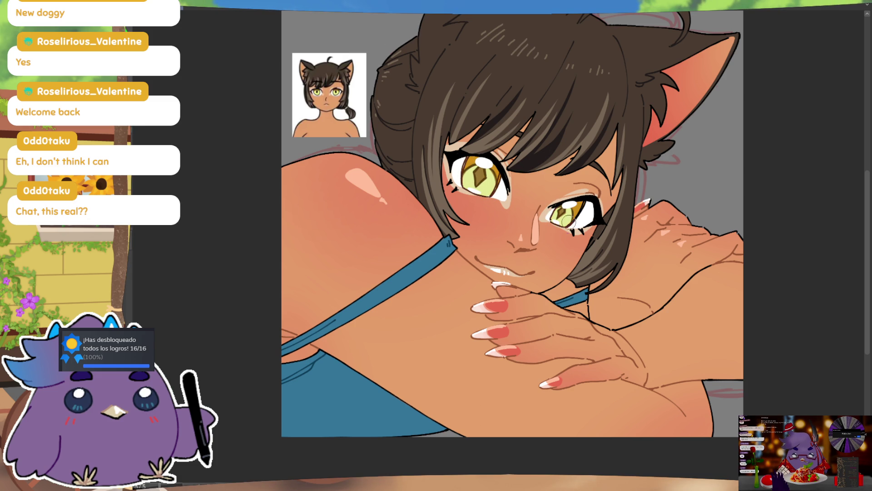
{"action": "left_click_drag", "start_coordinate": [748, 274], "coordinate": [706, 325]}
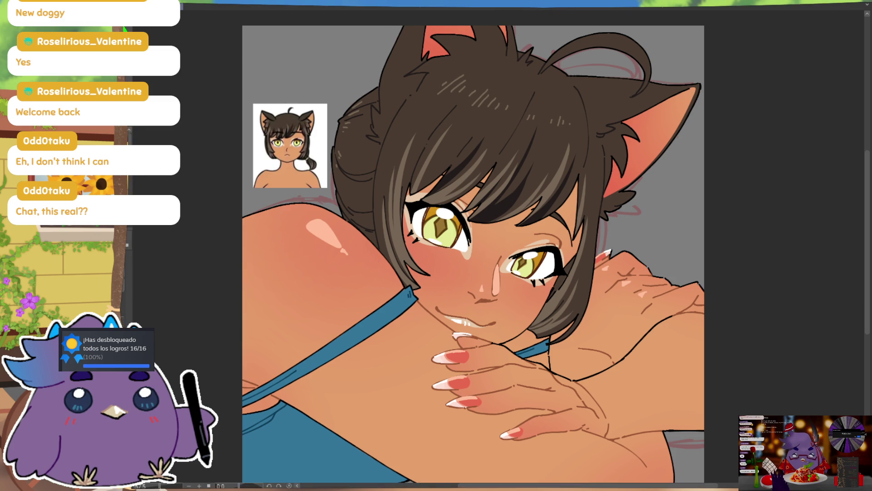
{"action": "left_click_drag", "start_coordinate": [713, 325], "coordinate": [738, 315]}
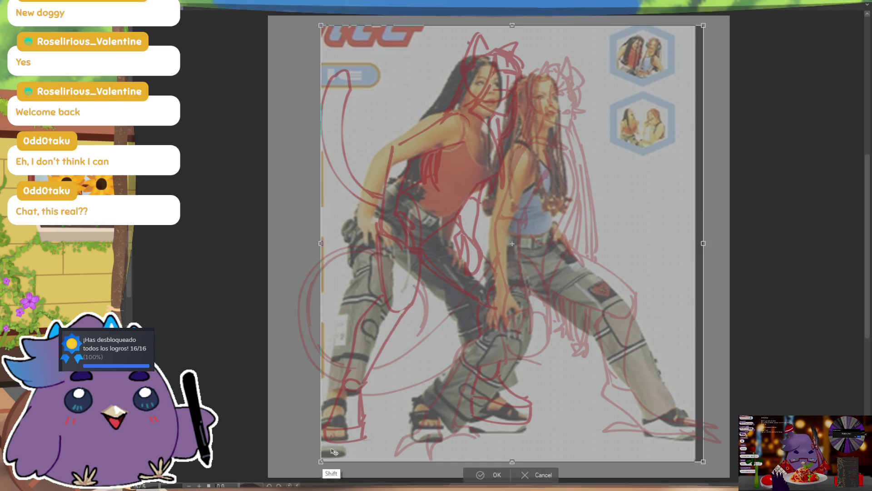
Shrink and shift the reference photo, then undo back to the untransformed photo and light sketch
{"action": "left_click_drag", "start_coordinate": [322, 462], "coordinate": [597, 233]}
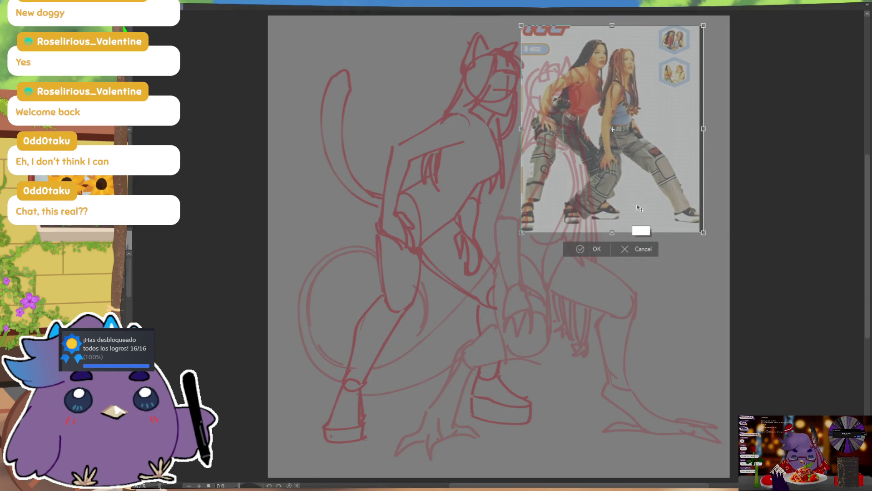
{"action": "left_click_drag", "start_coordinate": [633, 205], "coordinate": [696, 206]}
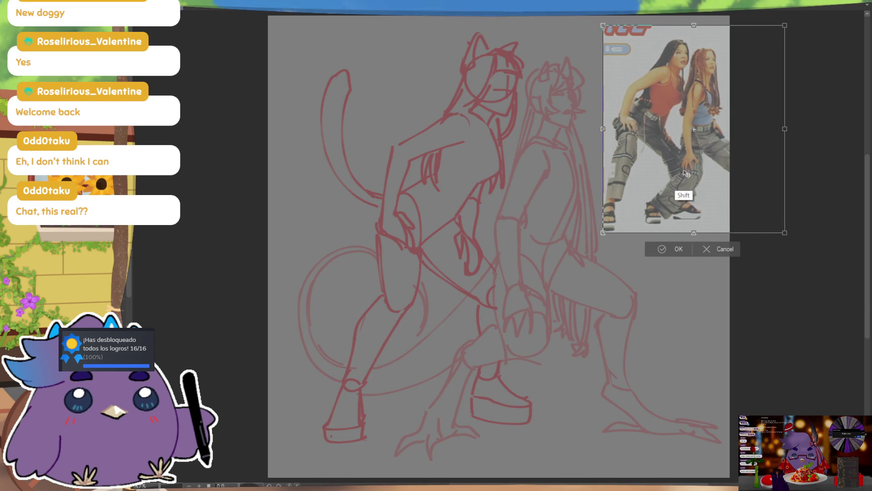
{"action": "left_click", "coordinate": [672, 248]}
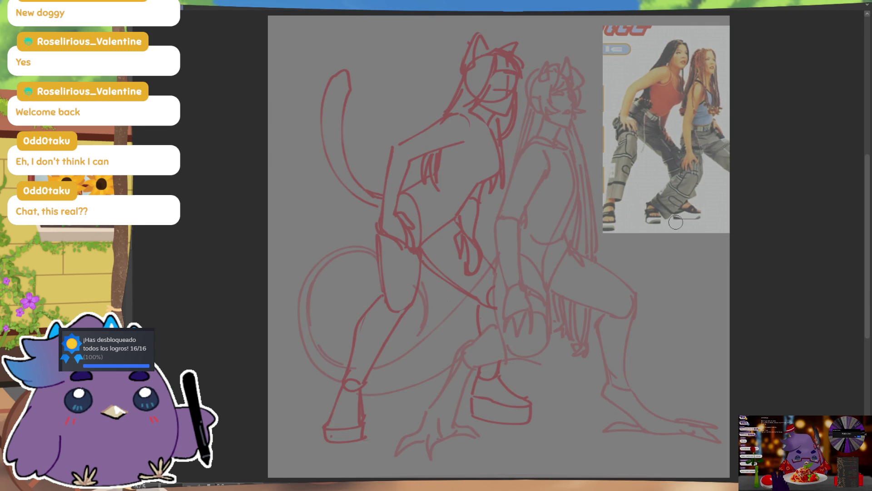
{"action": "key", "text": "ctrl+z"}
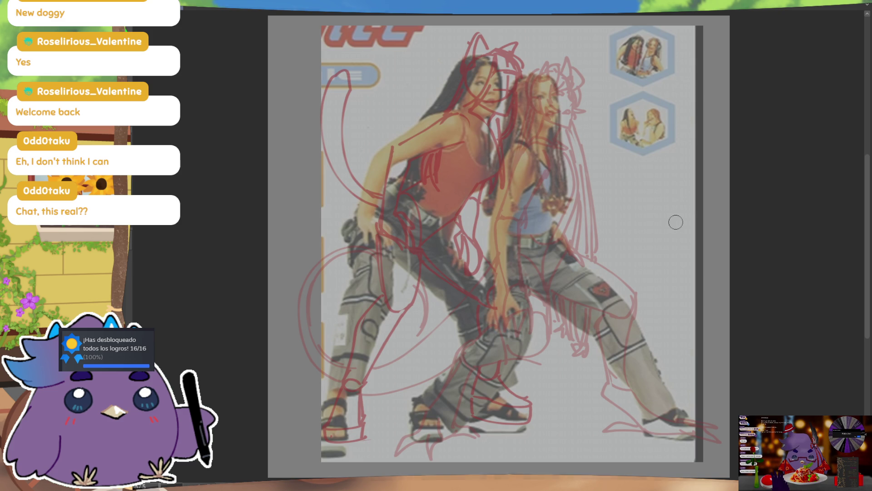
{"action": "left_click_drag", "start_coordinate": [665, 309], "coordinate": [681, 306]}
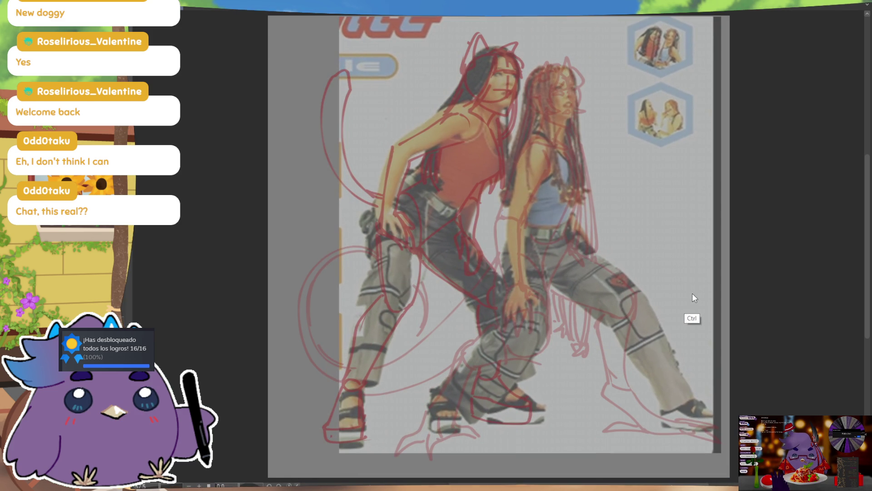
{"action": "key", "text": "ctrl+z"}
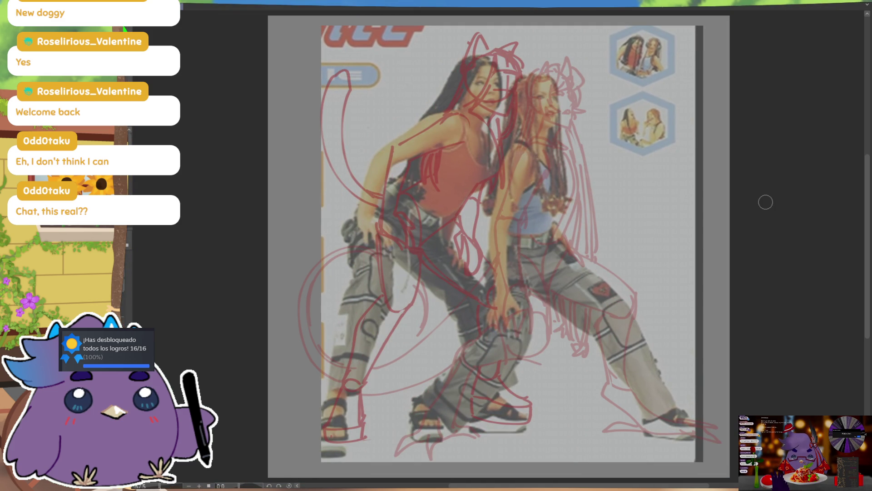
{"action": "key", "text": "ctrl+z"}
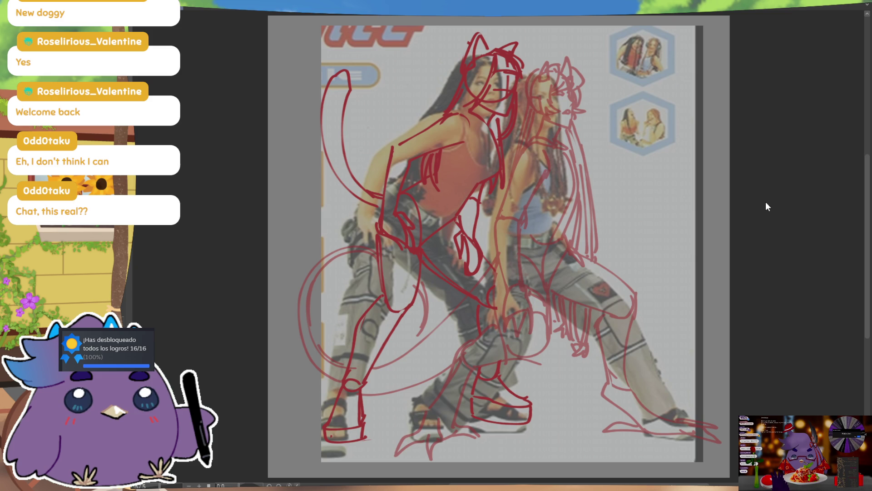
{"action": "key", "text": "ctrl+z"}
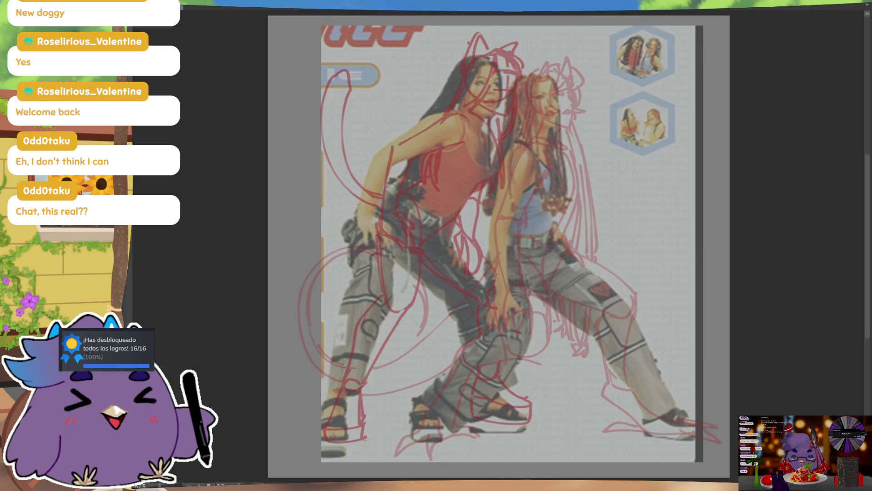
{"action": "key", "text": "ctrl+z"}
Transform the reference photo small into the top-right corner and confirm it
{"action": "key", "text": "ctrl+t"}
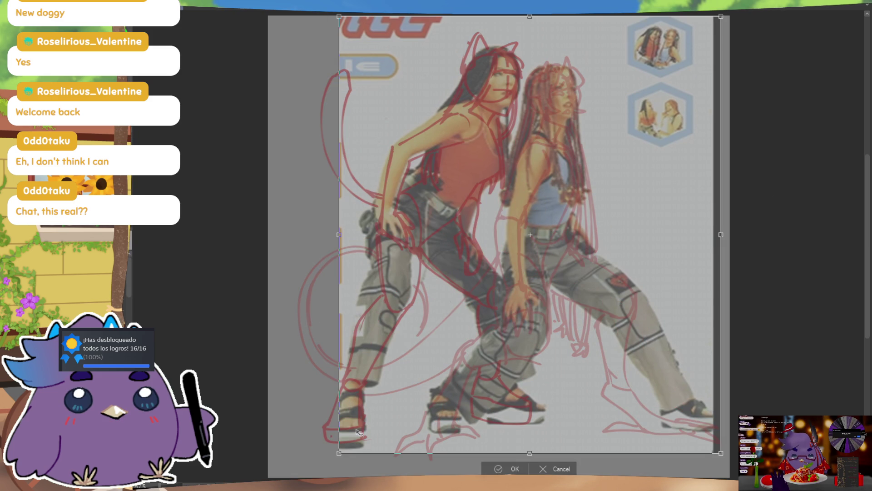
{"action": "left_click_drag", "start_coordinate": [574, 430], "coordinate": [653, 208]}
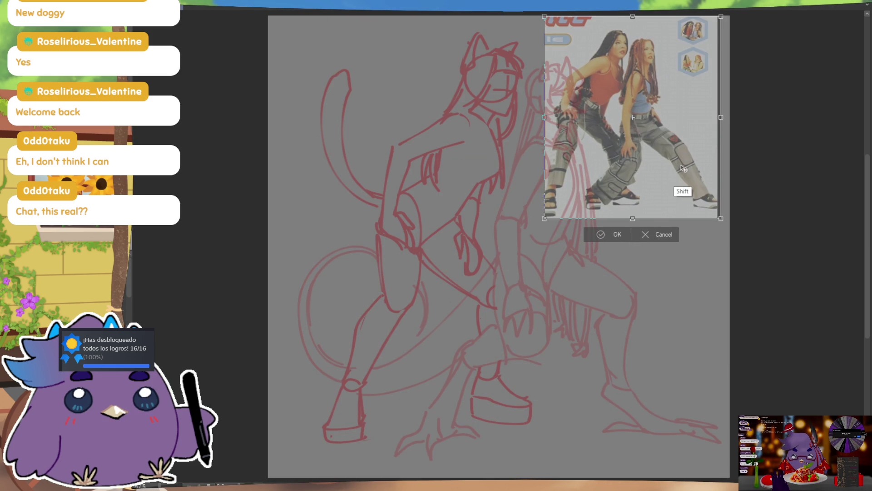
{"action": "left_click_drag", "start_coordinate": [669, 161], "coordinate": [726, 172]}
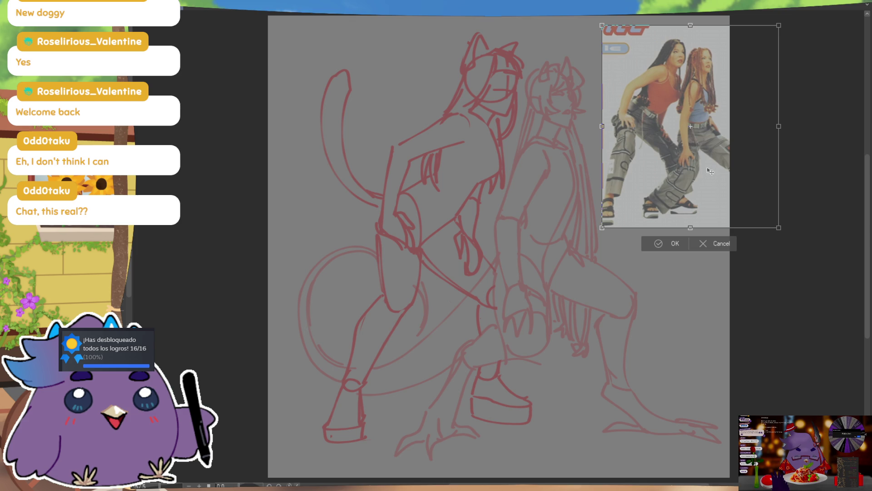
{"action": "left_click", "coordinate": [684, 238]}
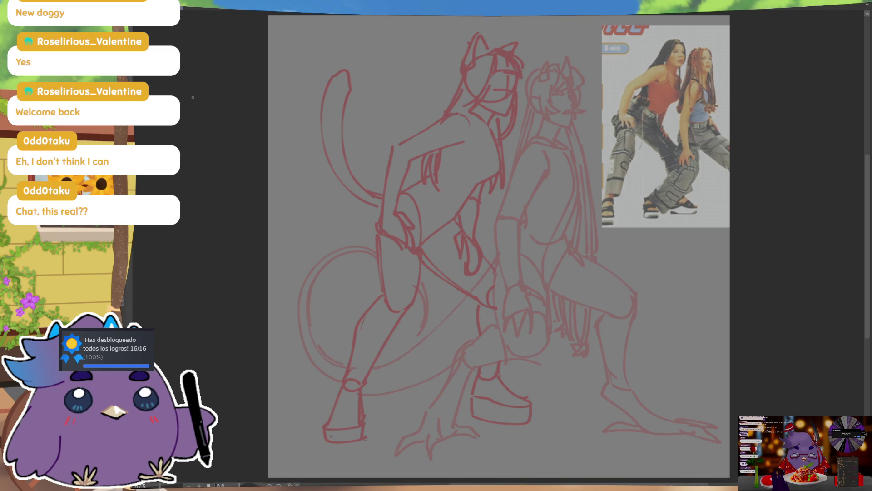
{"action": "scroll", "coordinate": [667, 238], "scroll_direction": "up", "scroll_amount": 3}
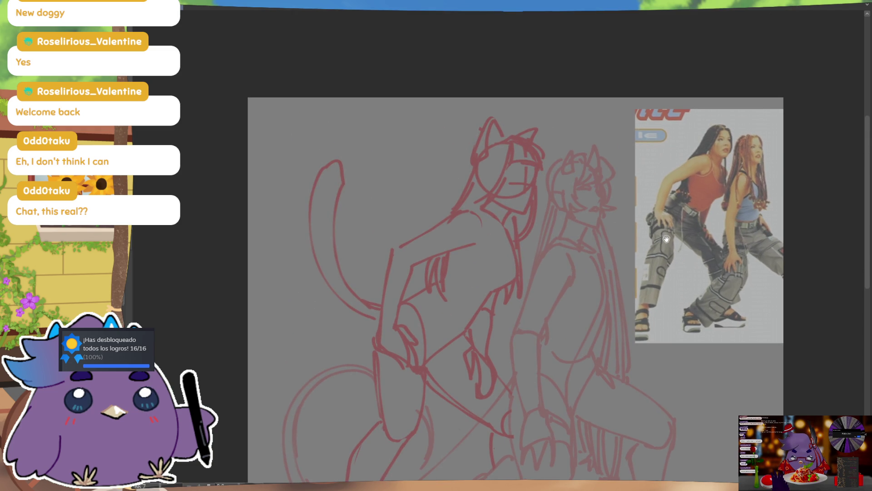
Ink both of the left girl's cat ears with an inner-ear line, checking mirrored
{"action": "mouse_move", "coordinate": [509, 136]}
{"action": "left_mouse_down"}
{"action": "mouse_move", "coordinate": [546, 157]}
{"action": "mouse_move", "coordinate": [544, 169]}
{"action": "left_mouse_up"}
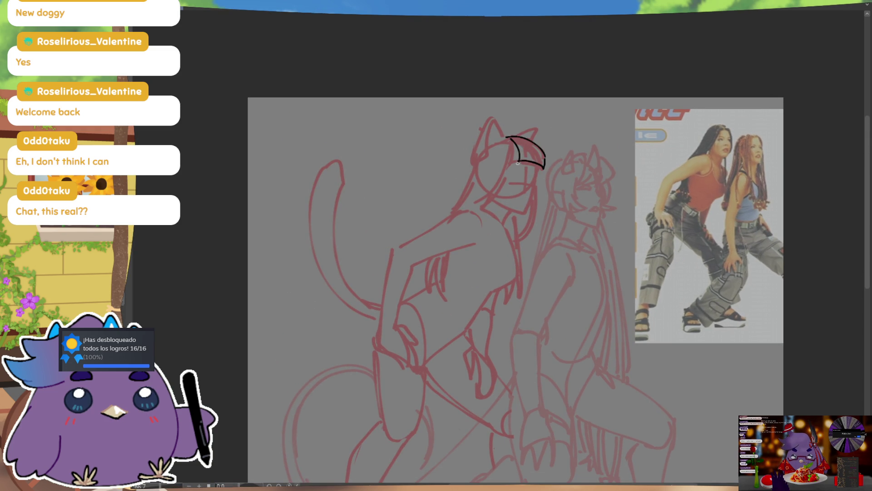
{"action": "mouse_move", "coordinate": [508, 162]}
{"action": "left_mouse_down"}
{"action": "mouse_move", "coordinate": [513, 139]}
{"action": "mouse_move", "coordinate": [533, 163]}
{"action": "mouse_move", "coordinate": [545, 134]}
{"action": "left_mouse_up"}
{"action": "key", "text": "ctrl+z"}
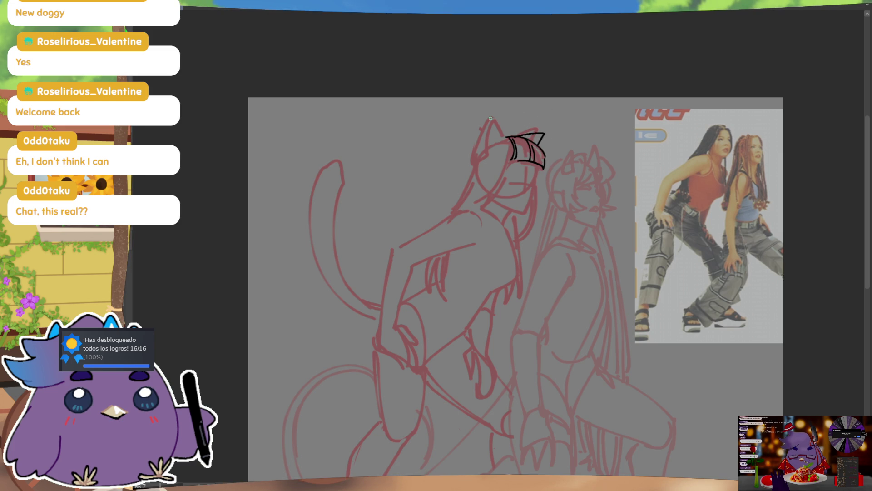
{"action": "left_click_drag", "start_coordinate": [476, 161], "coordinate": [494, 116]}
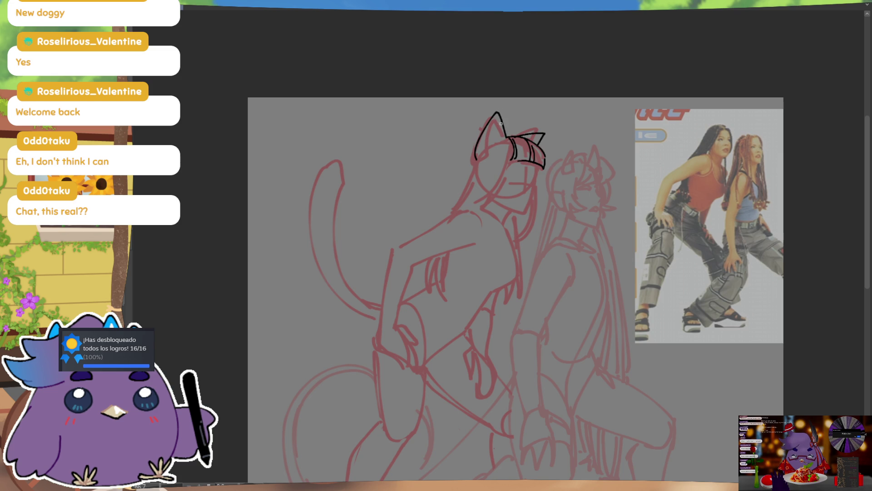
{"action": "key", "text": "m"}
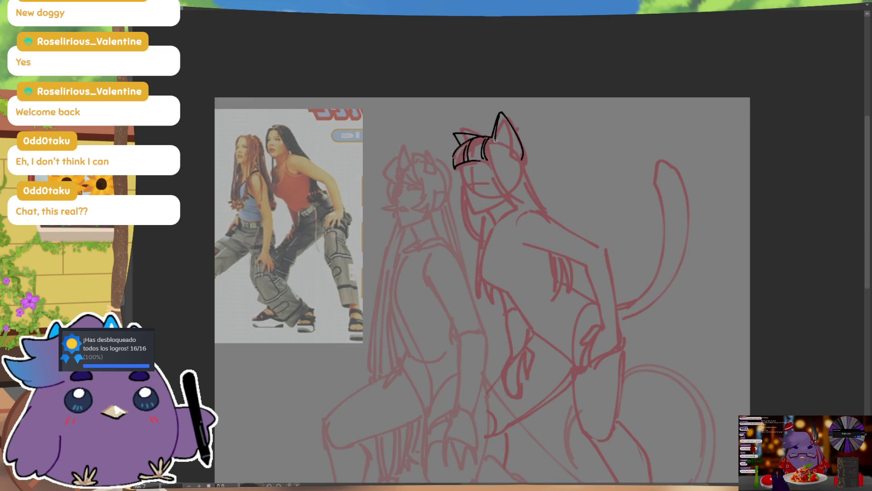
{"action": "mouse_move", "coordinate": [508, 132]}
{"action": "left_mouse_down"}
{"action": "mouse_move", "coordinate": [499, 138]}
{"action": "mouse_move", "coordinate": [511, 142]}
{"action": "left_mouse_up"}
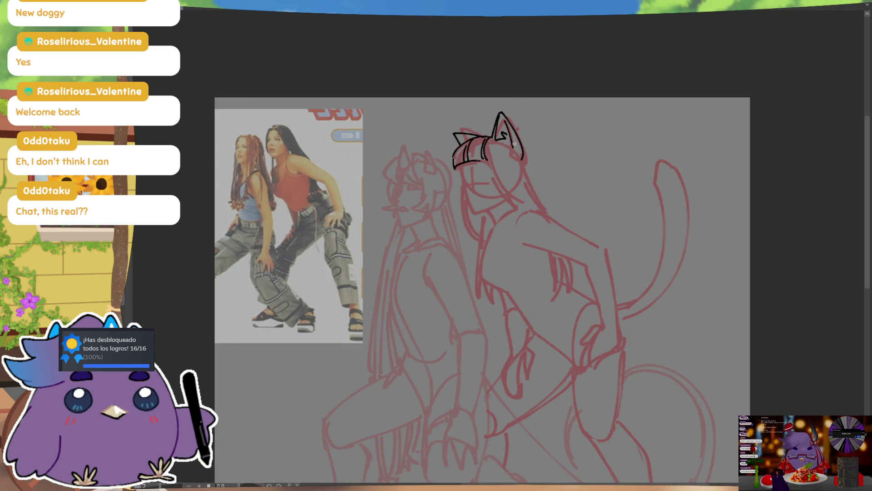
{"action": "key", "text": "m"}
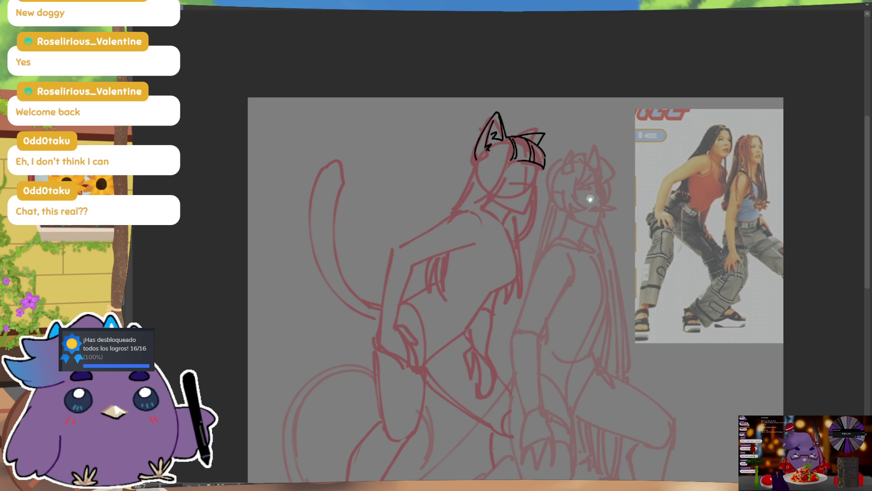
Ink the side of the face below the ear and the small closed mouth
{"action": "left_click_drag", "start_coordinate": [589, 195], "coordinate": [598, 211]}
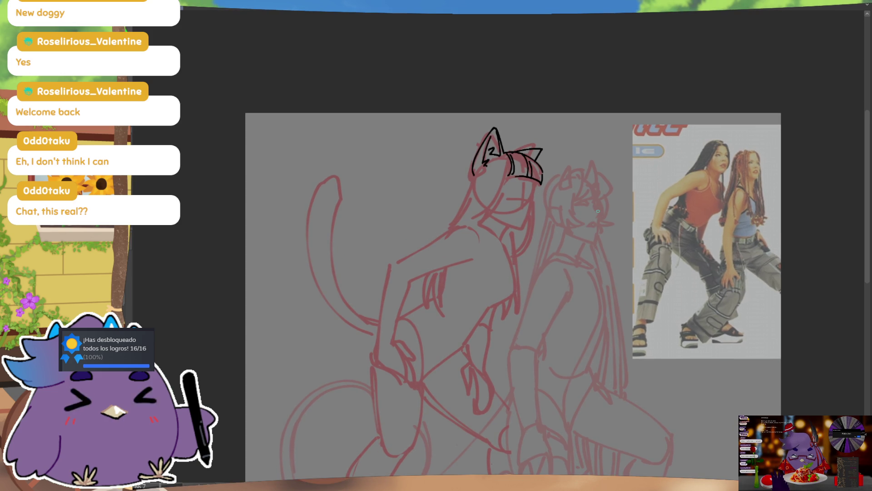
{"action": "left_click_drag", "start_coordinate": [535, 198], "coordinate": [527, 226]}
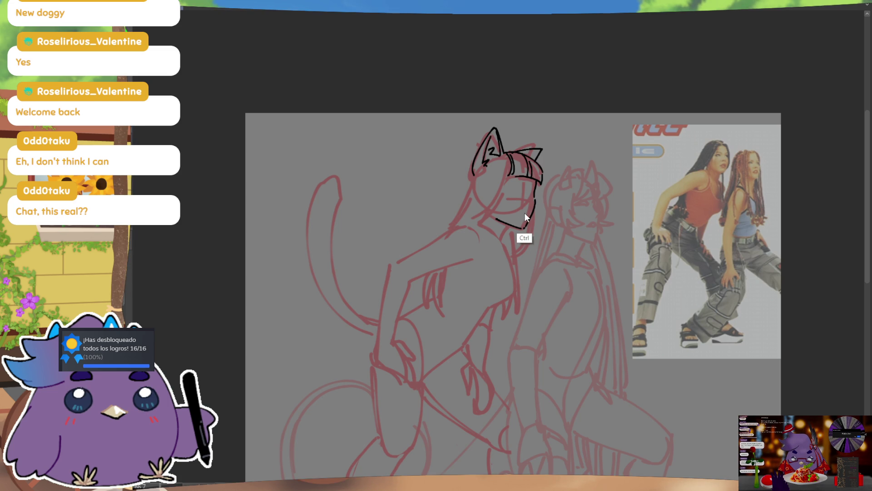
{"action": "left_click_drag", "start_coordinate": [516, 213], "coordinate": [528, 204]}
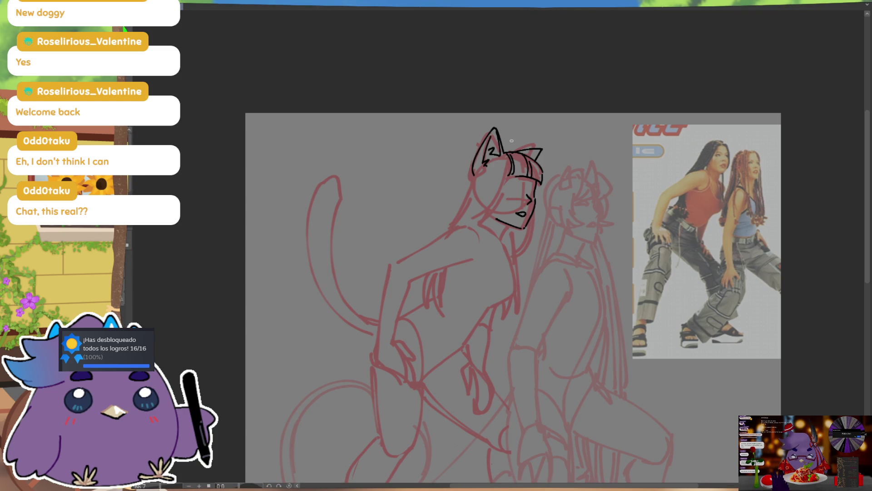
Ink a long curved hair strand falling from the head along the shoulder
{"action": "mouse_move", "coordinate": [509, 167]}
{"action": "left_mouse_down"}
{"action": "mouse_move", "coordinate": [480, 216]}
{"action": "mouse_move", "coordinate": [466, 223]}
{"action": "left_mouse_up"}
{"action": "key", "text": "ctrl+z"}
{"action": "left_click_drag", "start_coordinate": [510, 175], "coordinate": [458, 228]}
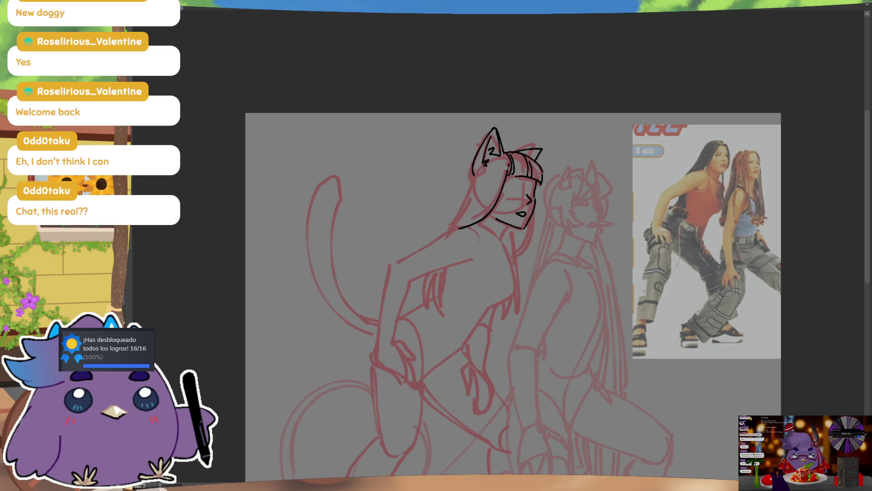
{"action": "left_click_drag", "start_coordinate": [510, 167], "coordinate": [469, 224]}
{"action": "left_click_drag", "start_coordinate": [509, 168], "coordinate": [458, 228]}
{"action": "key", "text": "ctrl+z"}
{"action": "left_click_drag", "start_coordinate": [510, 166], "coordinate": [459, 228]}
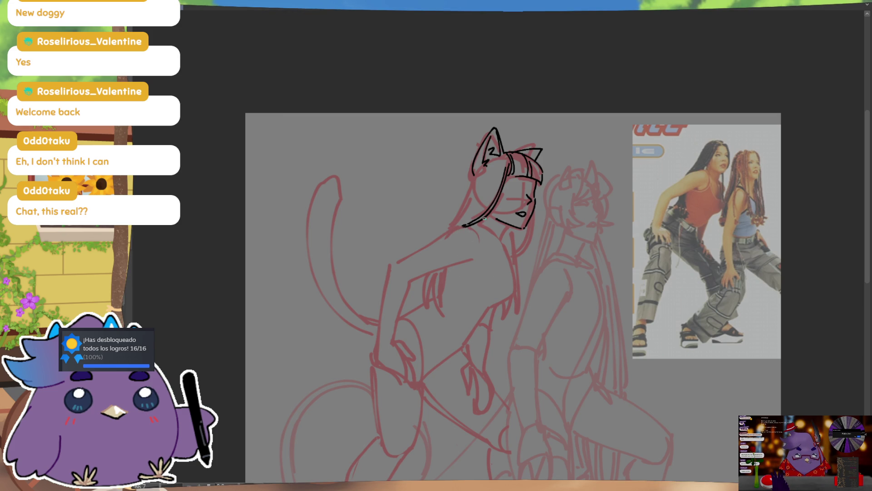
{"action": "scroll", "coordinate": [510, 198], "scroll_direction": "down", "scroll_amount": 1}
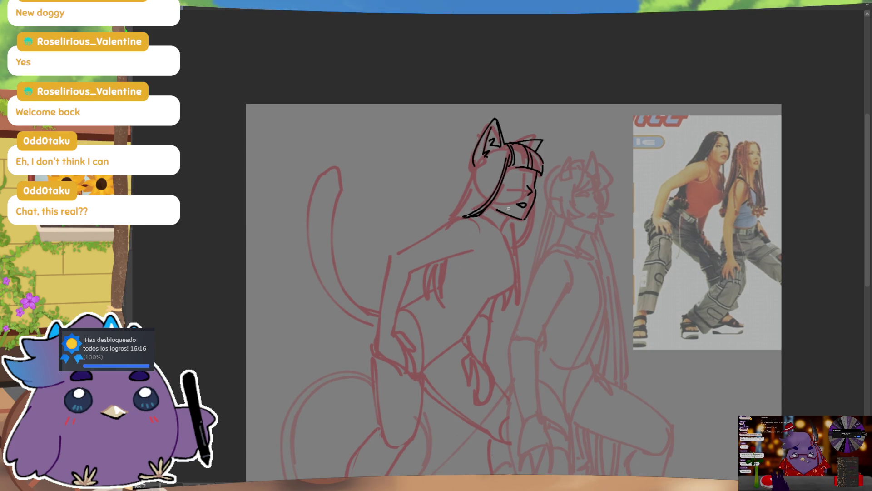
Ink both sides of the neck and the collar line below the chin
{"action": "left_click_drag", "start_coordinate": [511, 215], "coordinate": [499, 230]}
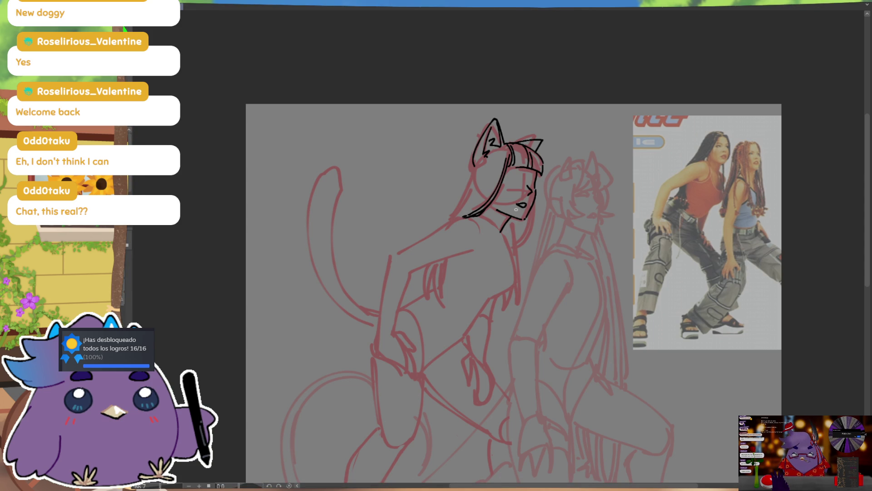
{"action": "mouse_move", "coordinate": [485, 226]}
{"action": "left_mouse_down"}
{"action": "mouse_move", "coordinate": [481, 261]}
{"action": "mouse_move", "coordinate": [513, 264]}
{"action": "mouse_move", "coordinate": [501, 232]}
{"action": "left_mouse_up"}
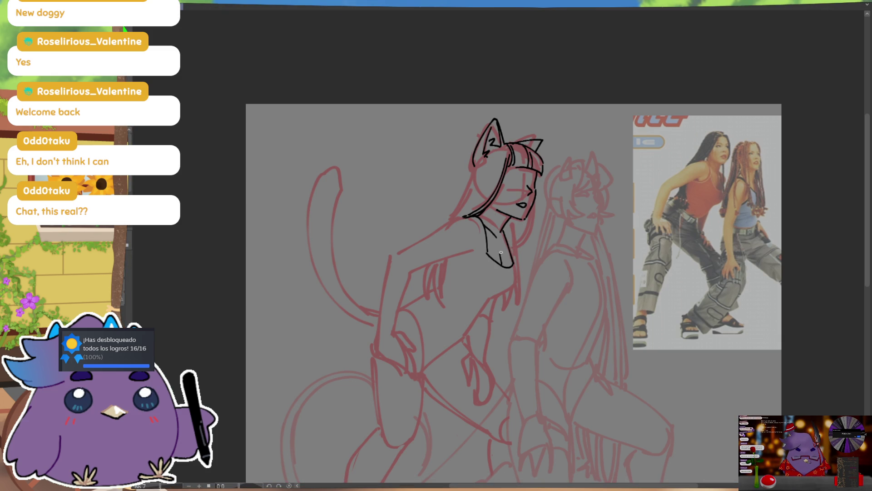
{"action": "left_click_drag", "start_coordinate": [471, 245], "coordinate": [478, 242]}
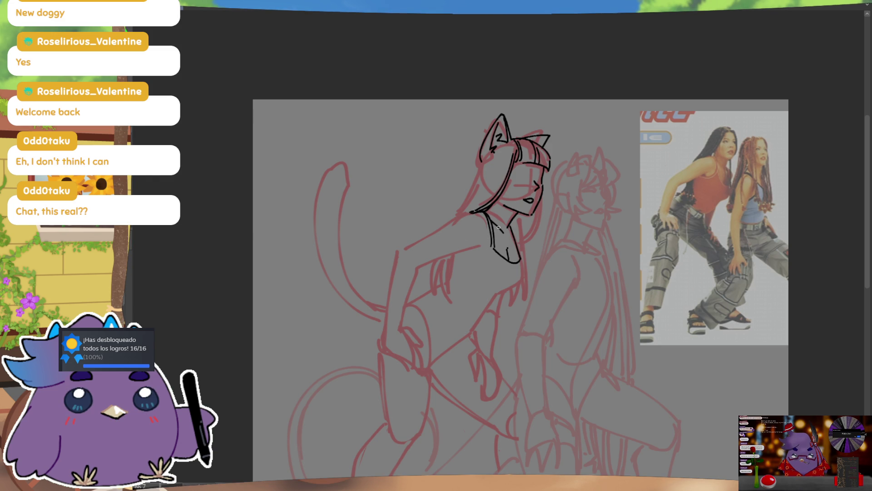
{"action": "left_click_drag", "start_coordinate": [454, 262], "coordinate": [503, 258]}
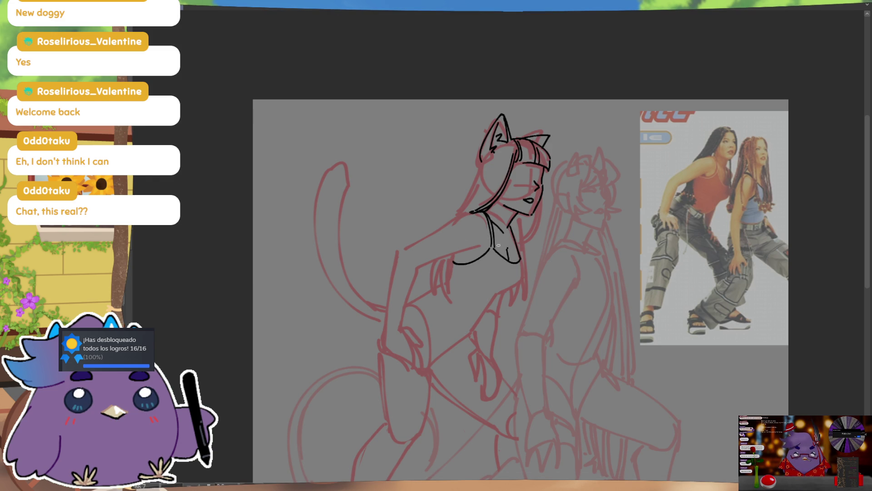
Ink the shoulder line and bent arm's edges, undoing stray strokes, then mirror to check proportions
{"action": "mouse_move", "coordinate": [470, 213]}
{"action": "left_mouse_down"}
{"action": "mouse_move", "coordinate": [403, 247]}
{"action": "mouse_move", "coordinate": [384, 338]}
{"action": "left_mouse_up"}
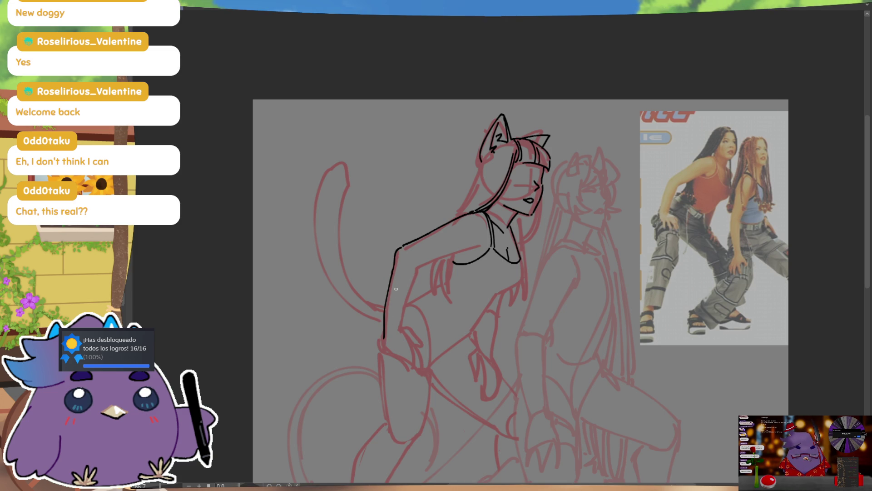
{"action": "left_click_drag", "start_coordinate": [394, 271], "coordinate": [383, 343]}
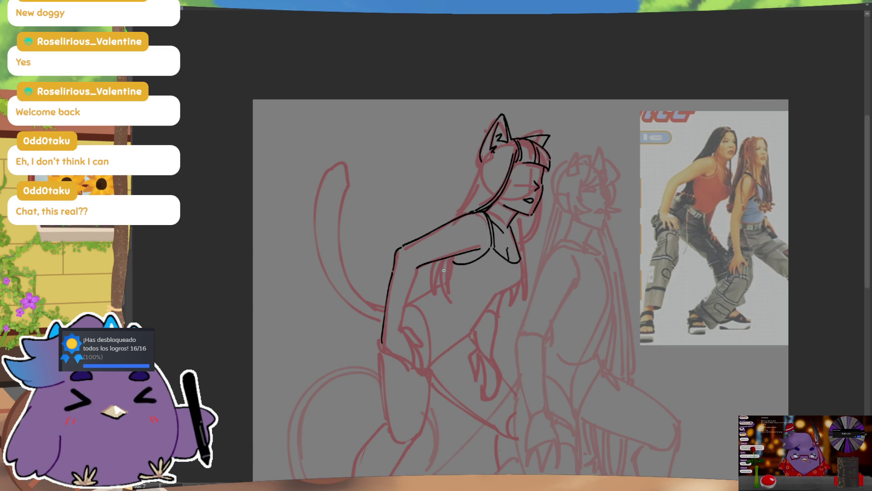
{"action": "left_click_drag", "start_coordinate": [482, 230], "coordinate": [498, 209]}
{"action": "key", "text": "ctrl+z"}
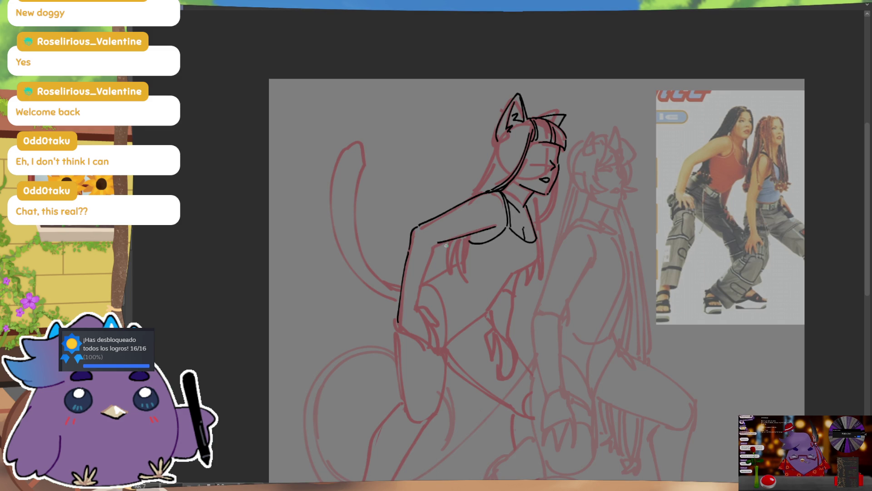
{"action": "key", "text": "ctrl+z"}
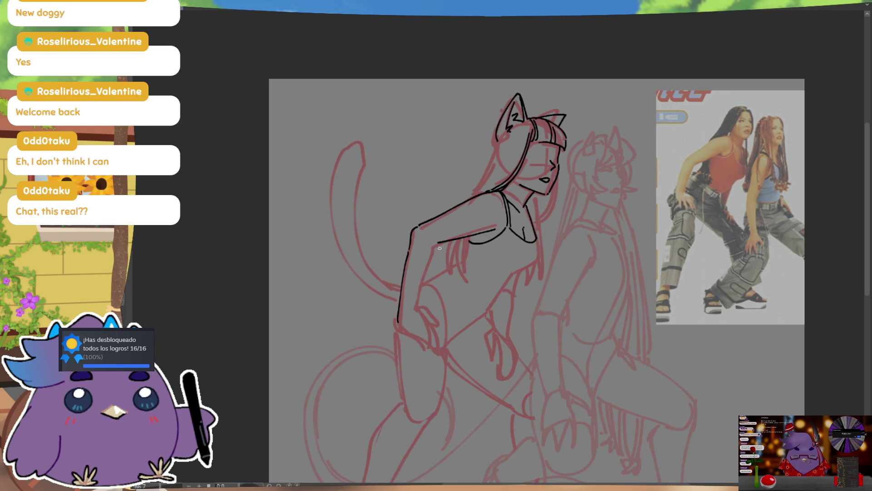
{"action": "left_click_drag", "start_coordinate": [433, 246], "coordinate": [416, 309]}
{"action": "key", "text": "ctrl+z"}
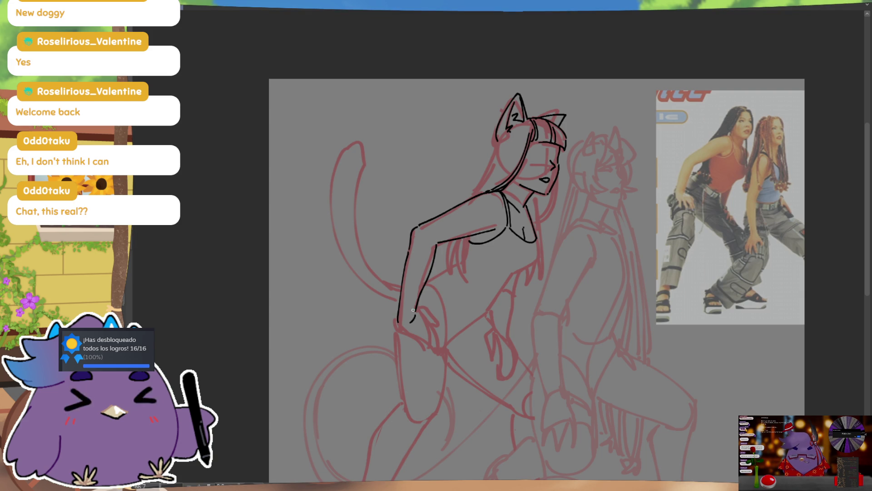
{"action": "key", "text": "m"}
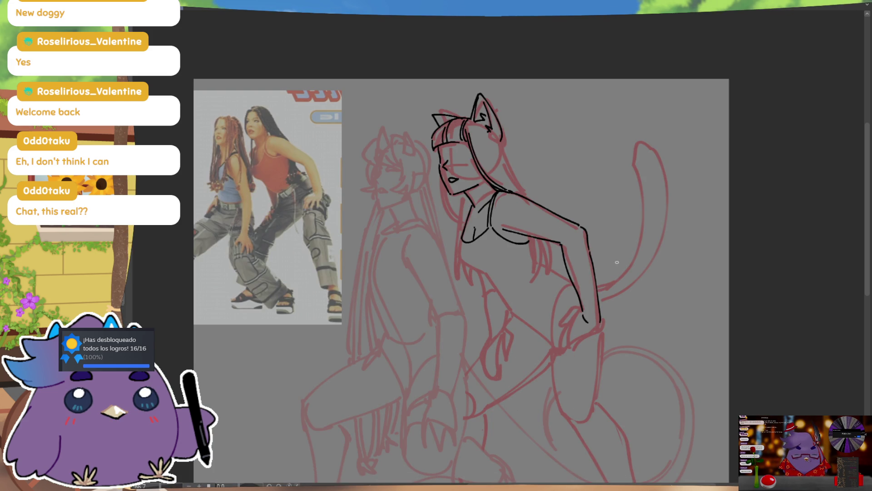
{"action": "scroll", "coordinate": [584, 269], "scroll_direction": "down", "scroll_amount": 1}
Ink the hand at the end of the arm with its first finger lines
{"action": "left_click_drag", "start_coordinate": [597, 284], "coordinate": [574, 298]}
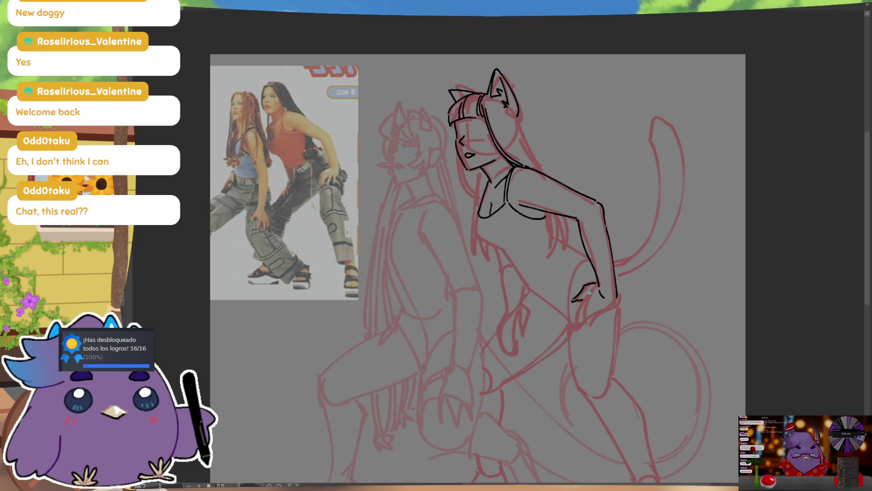
{"action": "left_click_drag", "start_coordinate": [579, 302], "coordinate": [567, 332]}
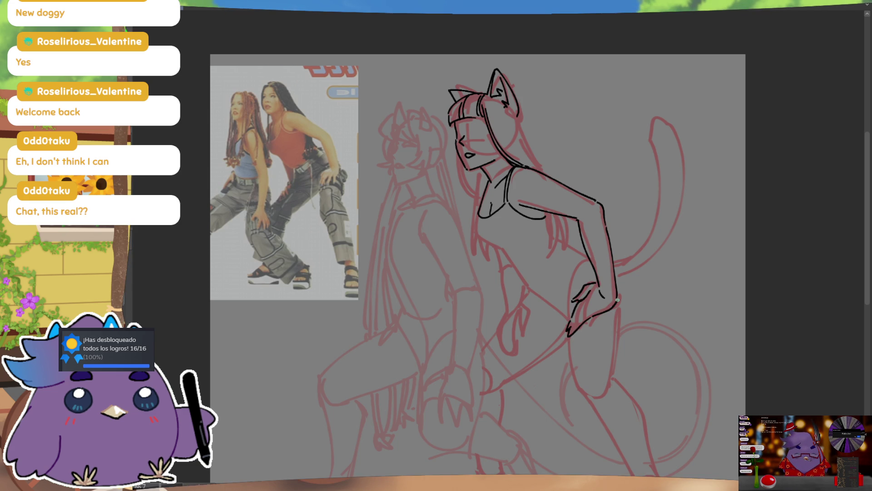
{"action": "key", "text": "m"}
{"action": "left_click_drag", "start_coordinate": [427, 293], "coordinate": [444, 310]}
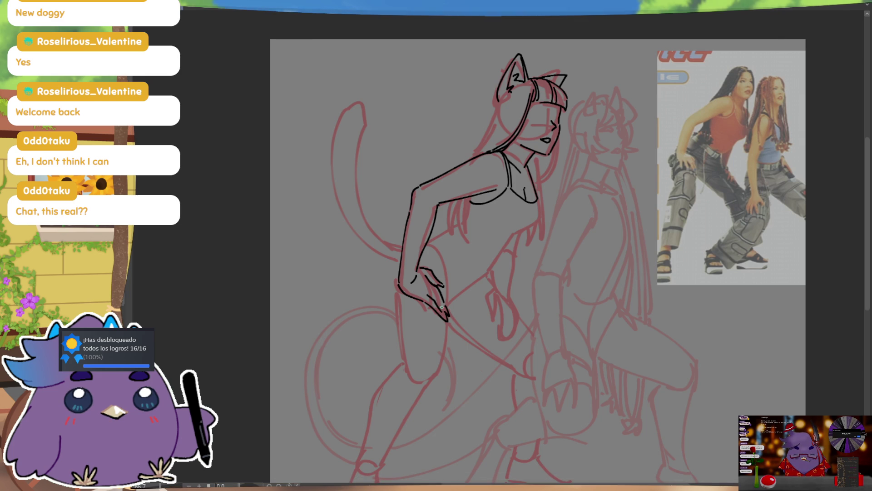
{"action": "left_click_drag", "start_coordinate": [434, 293], "coordinate": [450, 321]}
{"action": "key", "text": "m"}
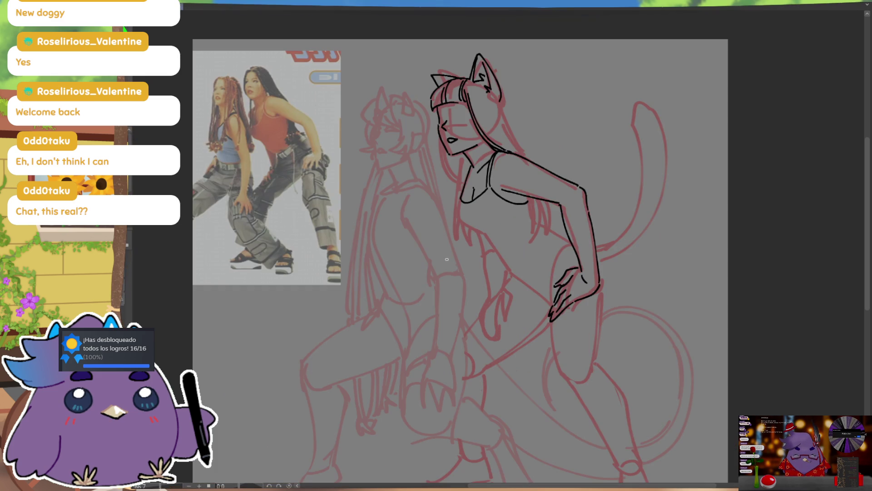
Draw the separate fingers of the hand on her hip, flipping the view to compare
{"action": "left_click_drag", "start_coordinate": [573, 267], "coordinate": [568, 253]}
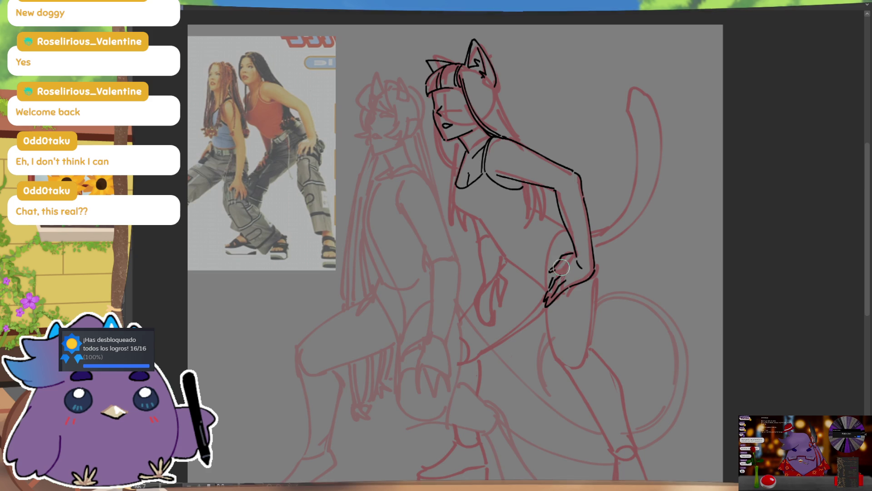
{"action": "left_click_drag", "start_coordinate": [576, 253], "coordinate": [551, 276]}
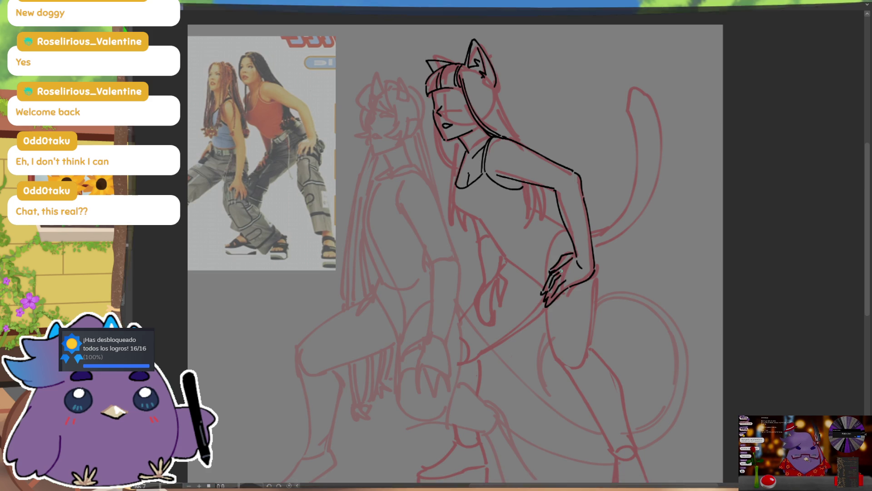
{"action": "key", "text": "m"}
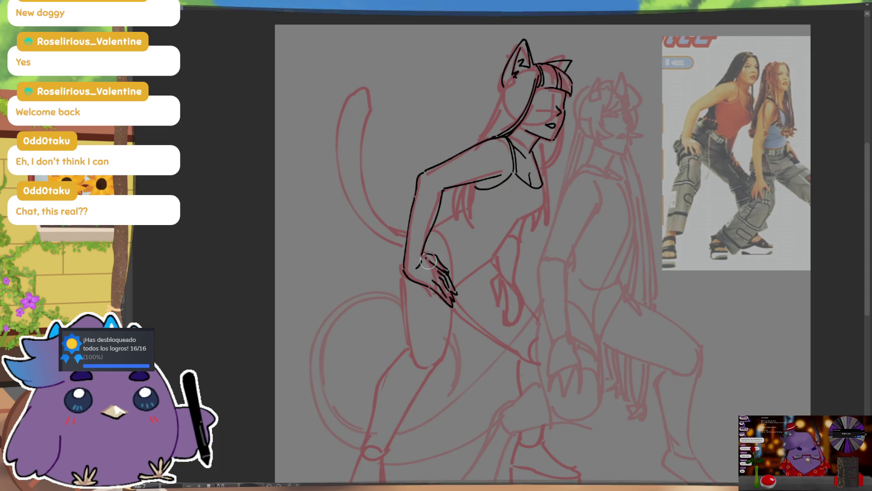
{"action": "key", "text": "m"}
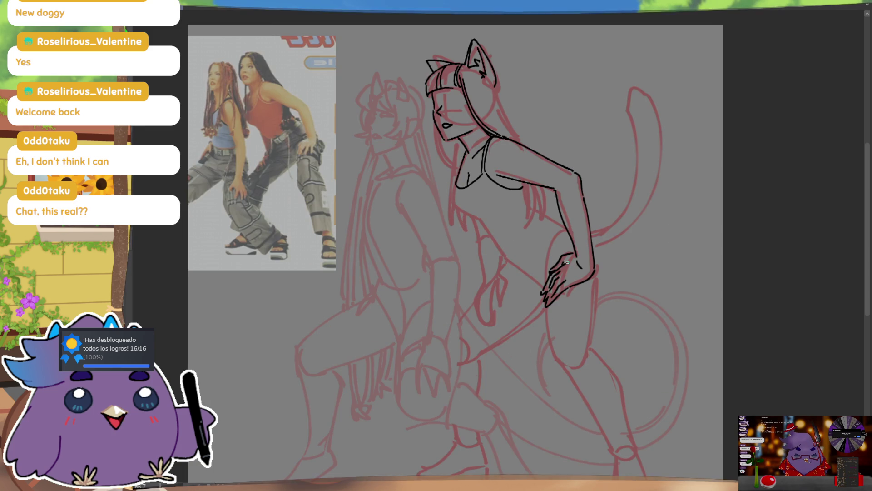
{"action": "key", "text": "m"}
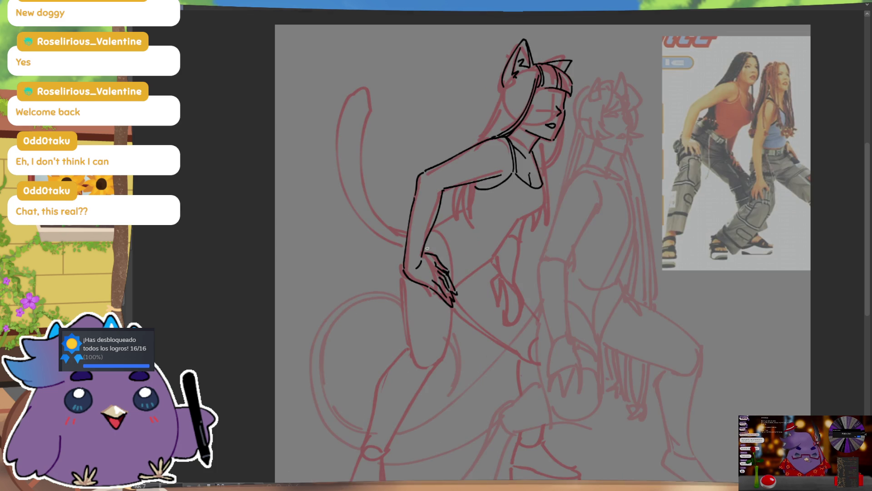
{"action": "key", "text": "m"}
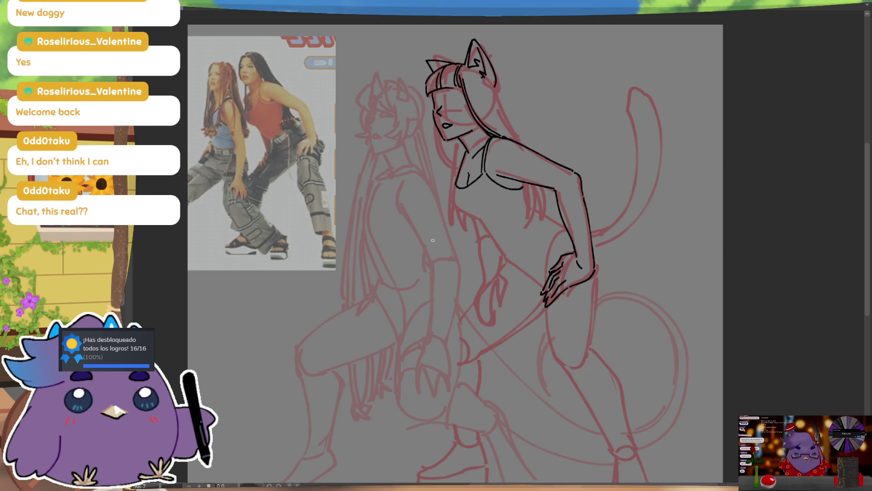
{"action": "key", "text": "m"}
{"action": "left_click_drag", "start_coordinate": [624, 182], "coordinate": [599, 227]}
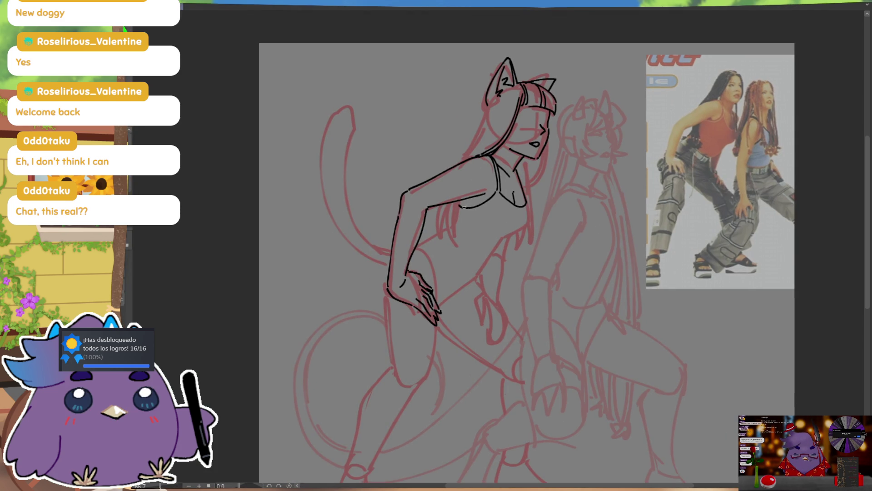
Ink two hair strands hanging beside the chest, then mirror the view
{"action": "left_click_drag", "start_coordinate": [463, 205], "coordinate": [462, 232]}
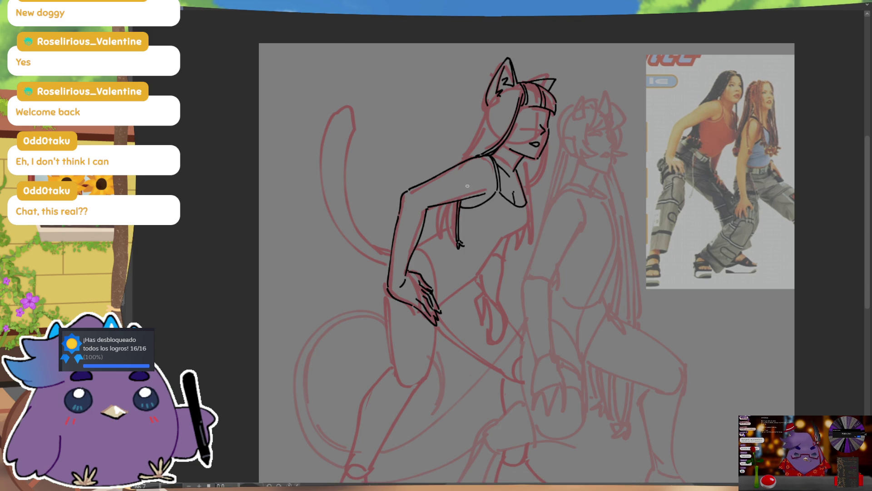
{"action": "left_click_drag", "start_coordinate": [456, 204], "coordinate": [446, 245]}
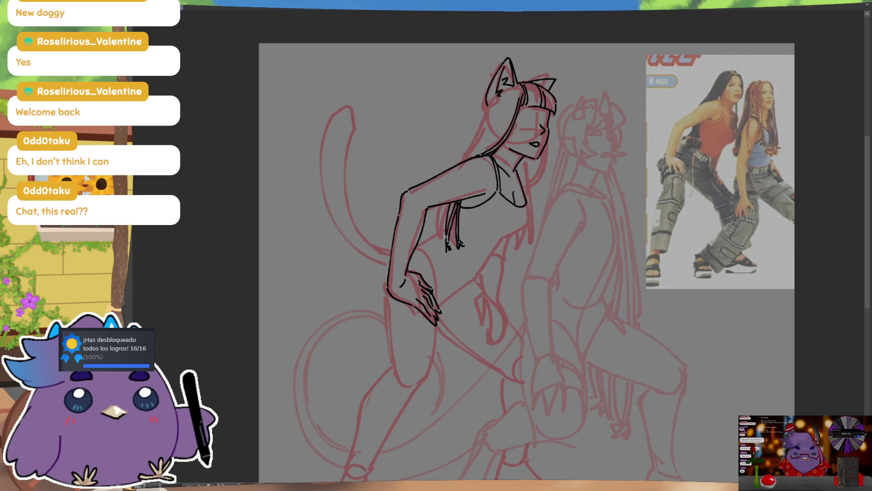
{"action": "key", "text": "ctrl"}
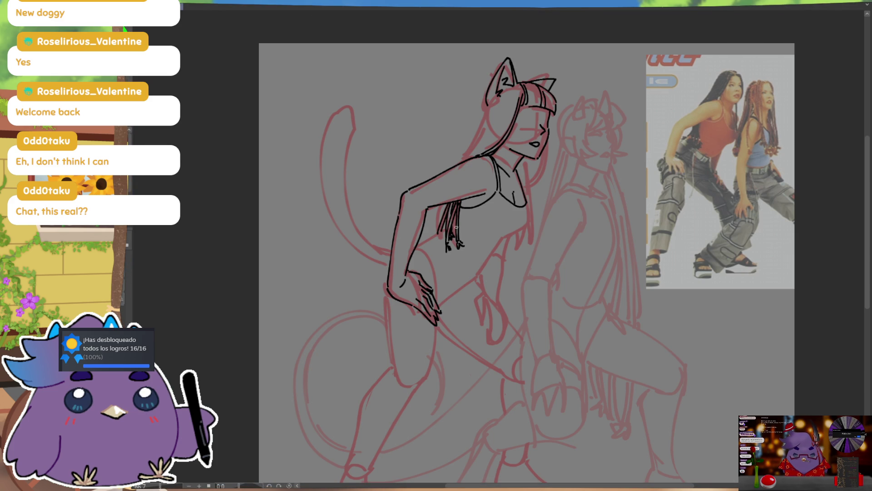
{"action": "key", "text": "m"}
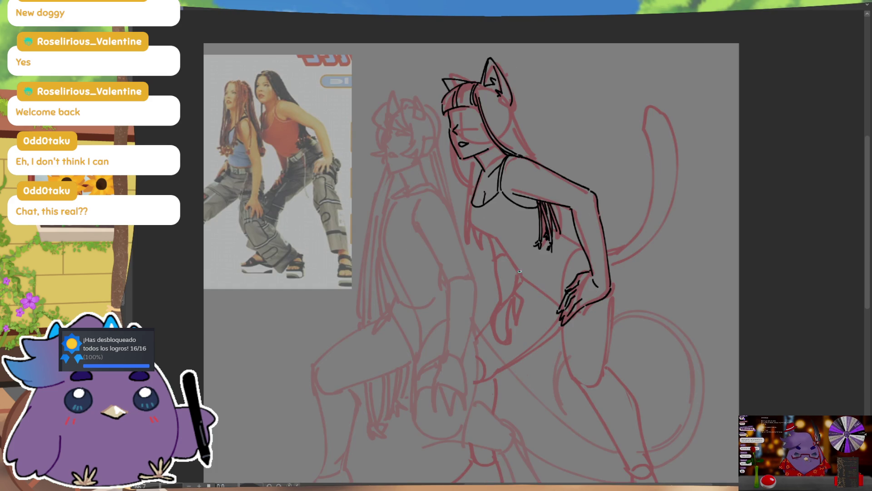
Ink the belt's two edges across the waist, its hanging strap and a detail mark
{"action": "left_click_drag", "start_coordinate": [520, 272], "coordinate": [566, 245]}
{"action": "left_click_drag", "start_coordinate": [521, 278], "coordinate": [575, 254]}
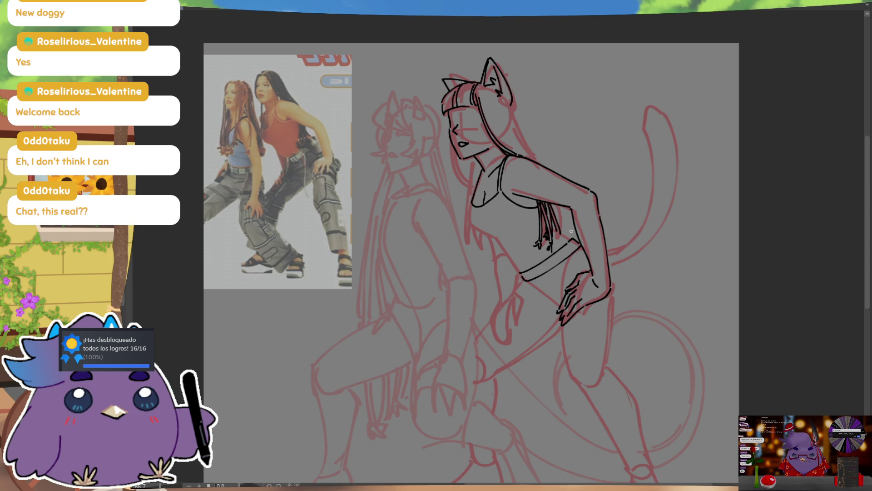
{"action": "key", "text": "m"}
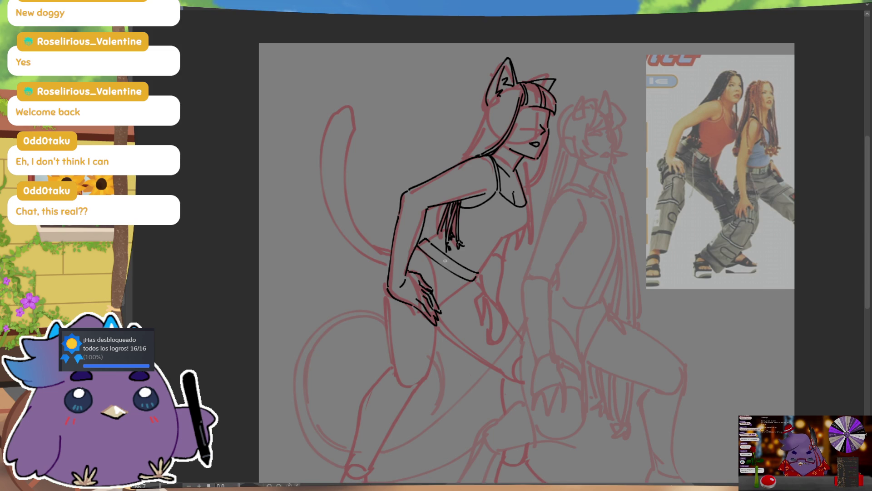
{"action": "left_click_drag", "start_coordinate": [444, 260], "coordinate": [435, 353]}
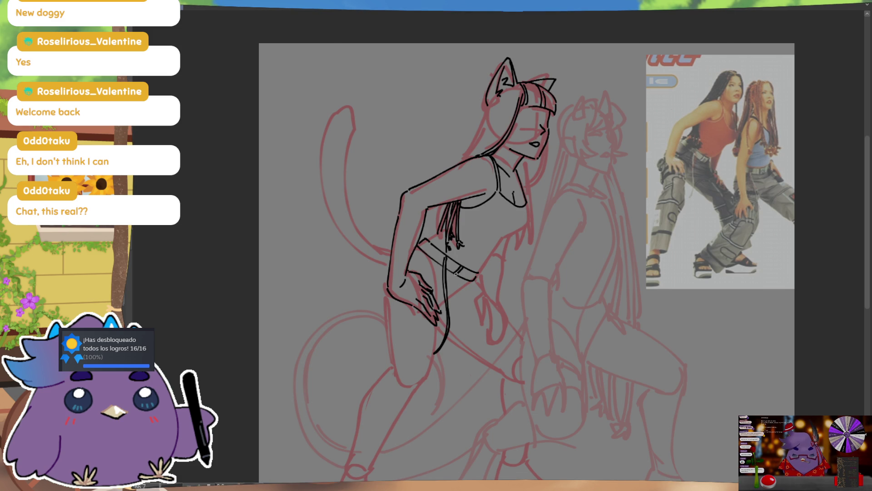
{"action": "left_click_drag", "start_coordinate": [460, 271], "coordinate": [466, 275]}
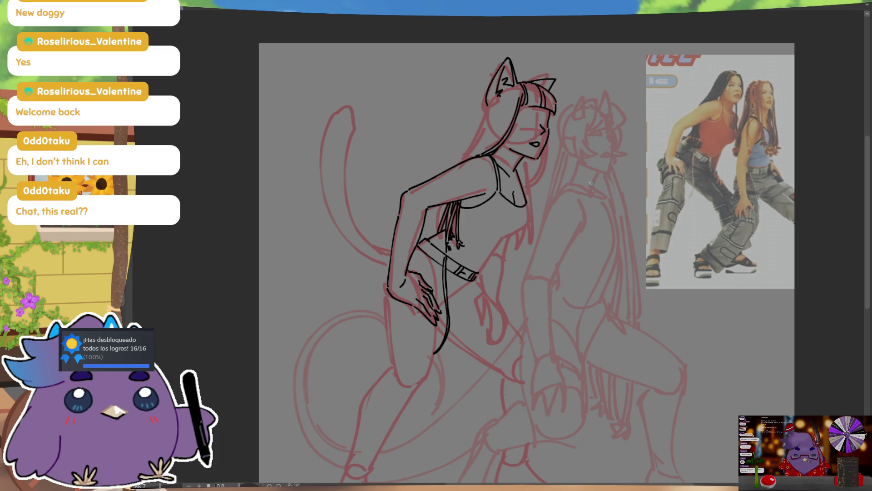
Remove a stray stroke and flip the view back and forth, leaving the canvas mirrored
{"action": "key", "text": "ctrl"}
{"action": "key", "text": "ctrl+z"}
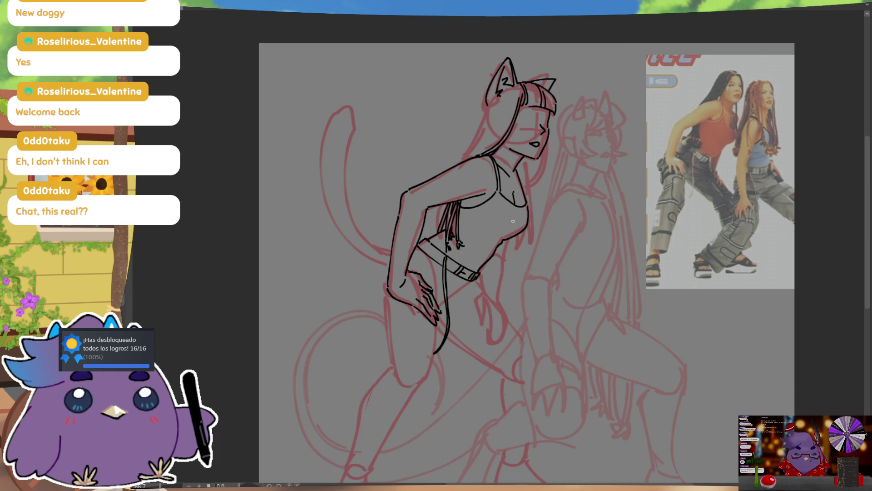
{"action": "key", "text": "m"}
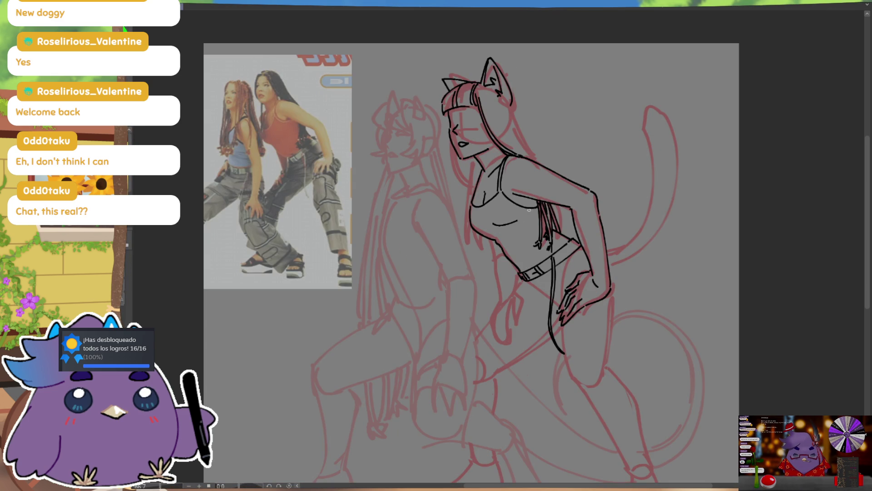
{"action": "key", "text": "m"}
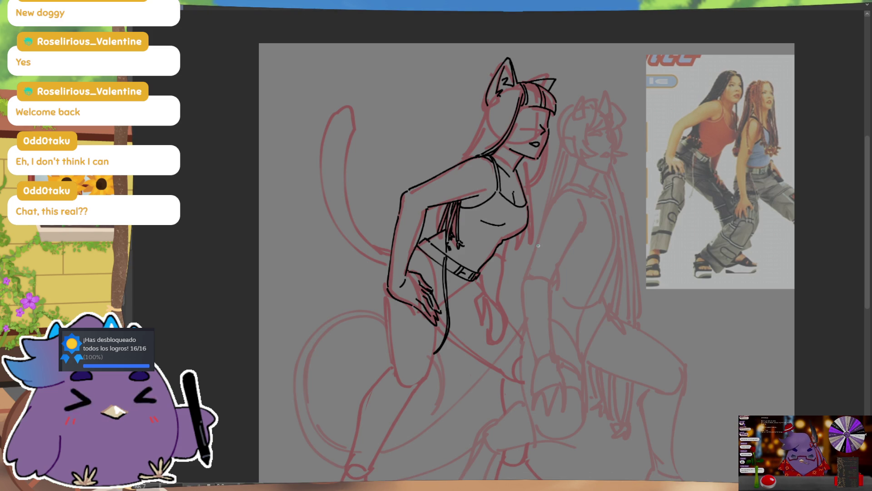
{"action": "scroll", "coordinate": [547, 224], "scroll_direction": "down", "scroll_amount": 2}
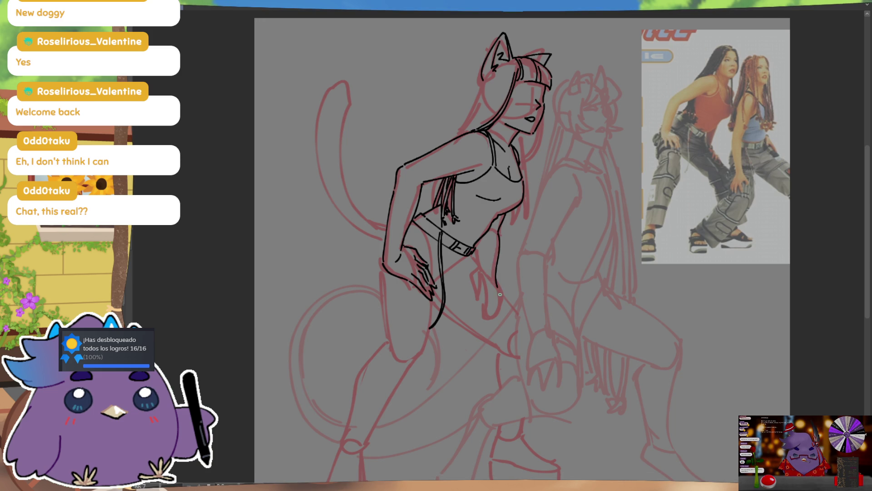
{"action": "key", "text": "m"}
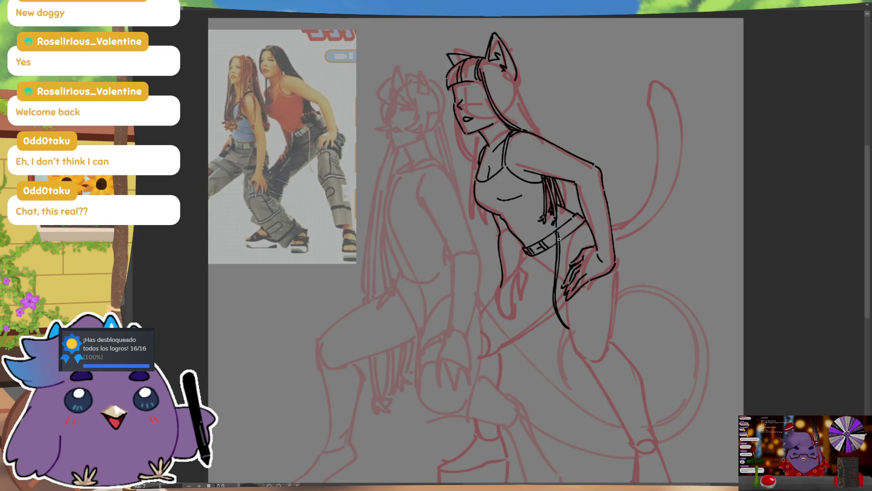
{"action": "left_click_drag", "start_coordinate": [506, 239], "coordinate": [504, 214]}
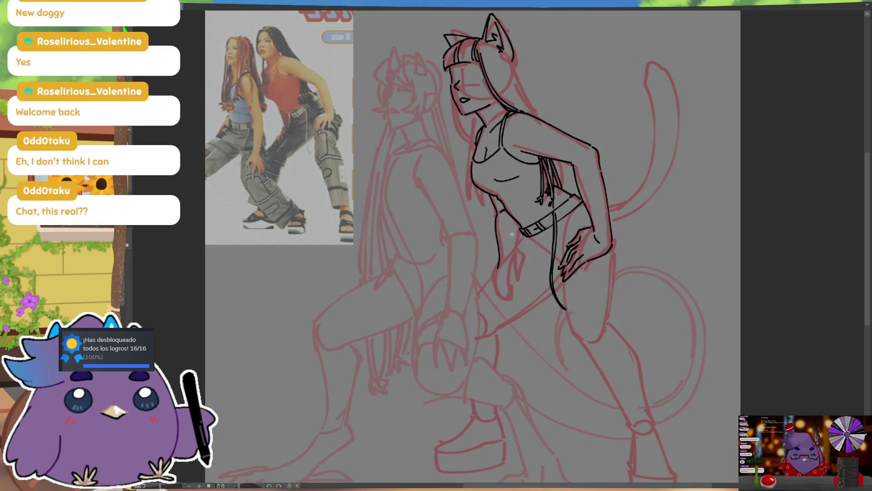
{"action": "key", "text": "m"}
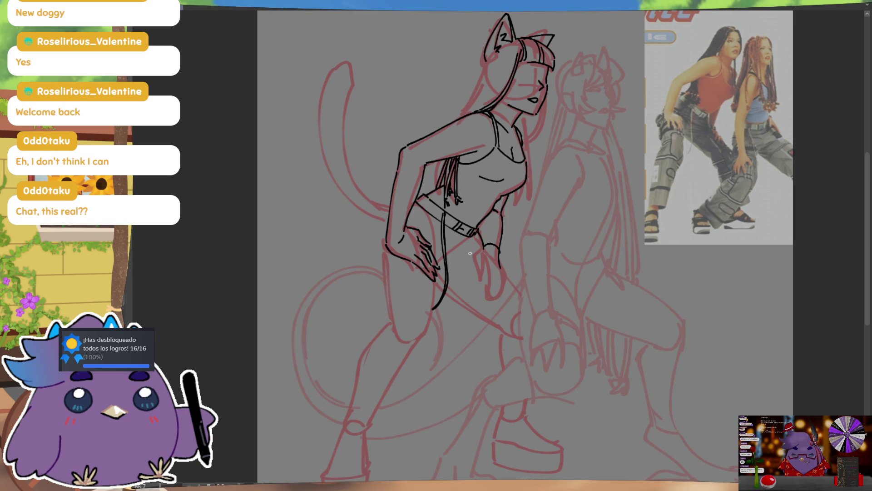
Ink the curve over the lower hand, its wrist and a short hip line
{"action": "mouse_move", "coordinate": [483, 245]}
{"action": "left_mouse_down"}
{"action": "mouse_move", "coordinate": [503, 259]}
{"action": "mouse_move", "coordinate": [485, 250]}
{"action": "left_mouse_up"}
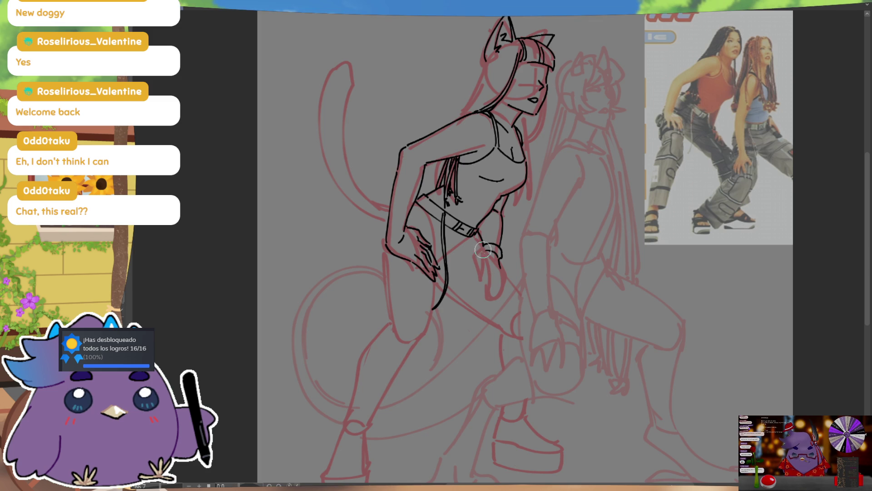
{"action": "key", "text": "ctrl"}
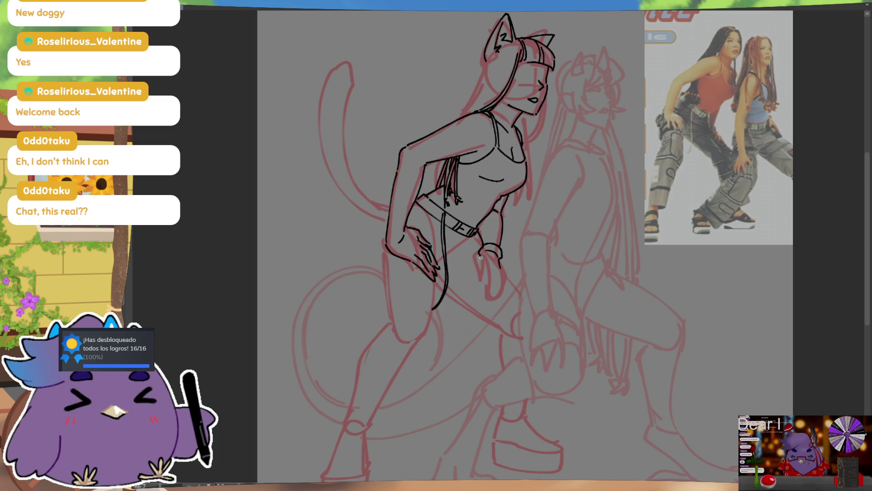
{"action": "left_click_drag", "start_coordinate": [481, 268], "coordinate": [489, 259]}
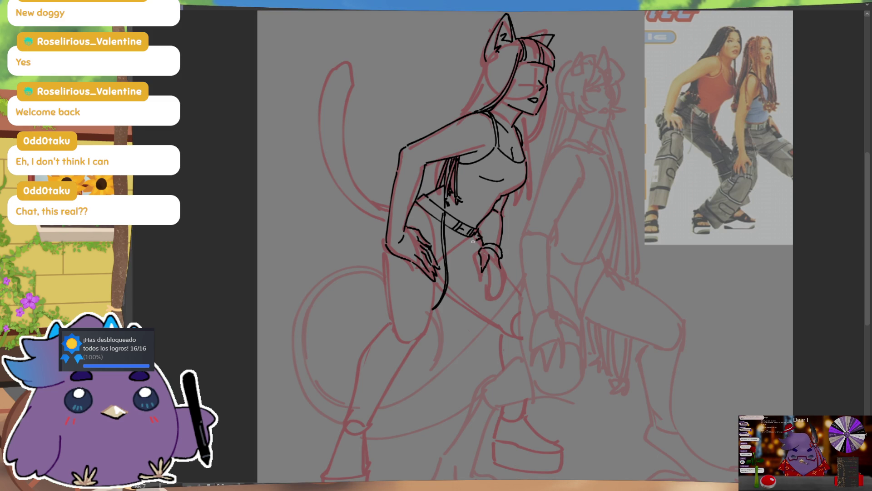
{"action": "left_click_drag", "start_coordinate": [450, 263], "coordinate": [468, 257]}
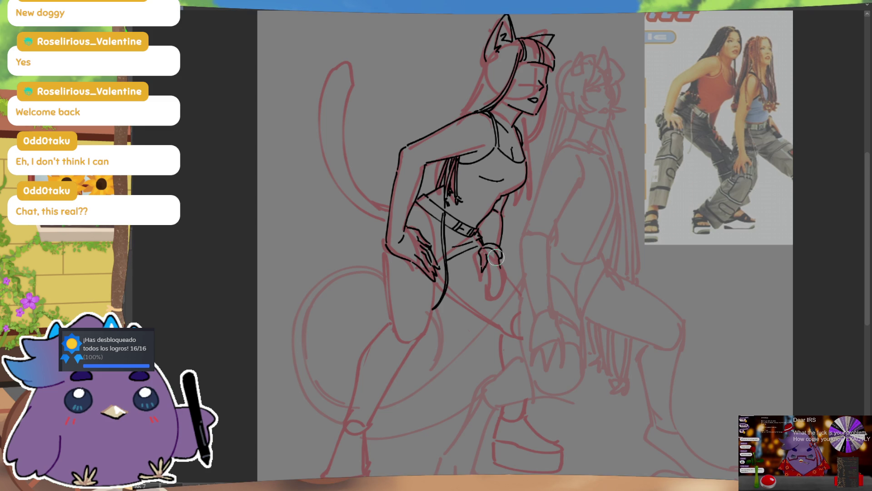
Ink and darken the clawed fingers of the lower hand, then unmirror the view
{"action": "mouse_move", "coordinate": [493, 249]}
{"action": "left_mouse_down"}
{"action": "mouse_move", "coordinate": [508, 277]}
{"action": "mouse_move", "coordinate": [491, 290]}
{"action": "left_mouse_up"}
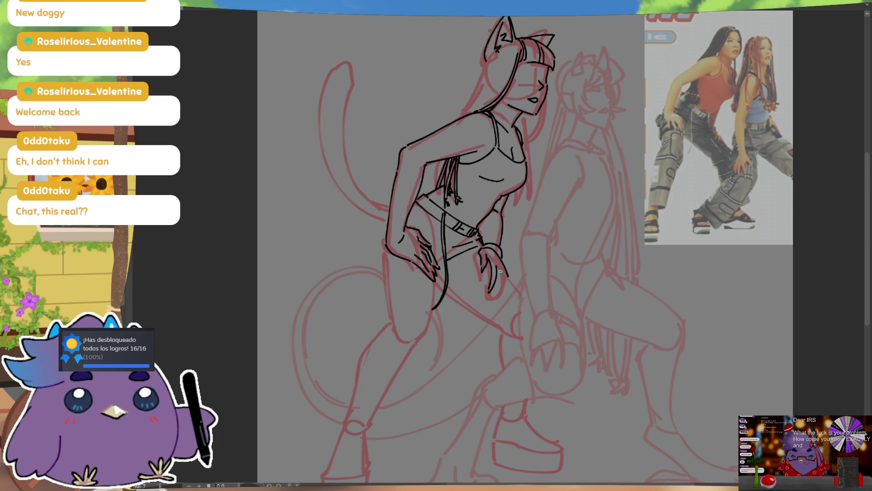
{"action": "key", "text": "ctrl"}
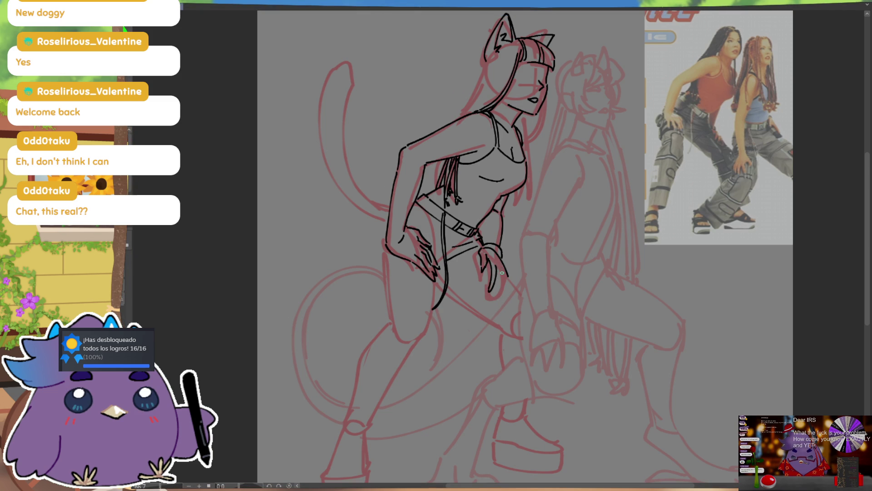
{"action": "left_click_drag", "start_coordinate": [490, 292], "coordinate": [498, 268]}
{"action": "mouse_move", "coordinate": [500, 297]}
{"action": "left_mouse_down"}
{"action": "mouse_move", "coordinate": [499, 271]}
{"action": "mouse_move", "coordinate": [509, 280]}
{"action": "left_mouse_up"}
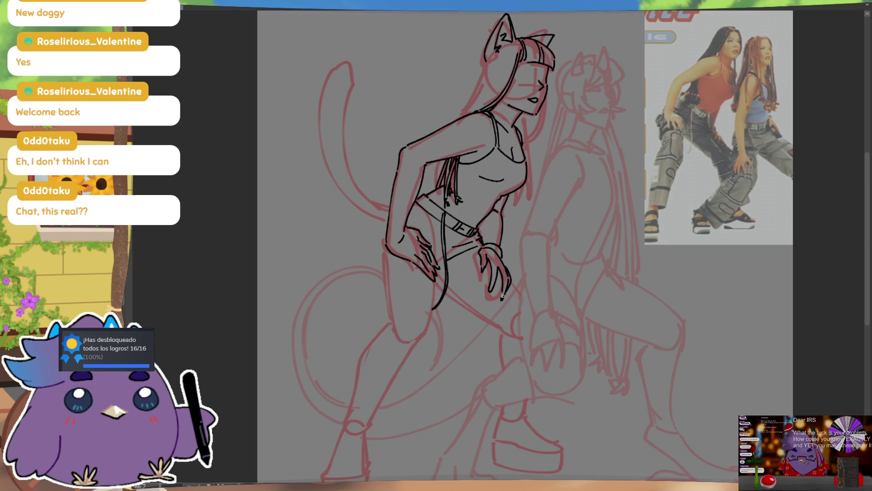
{"action": "key", "text": "m"}
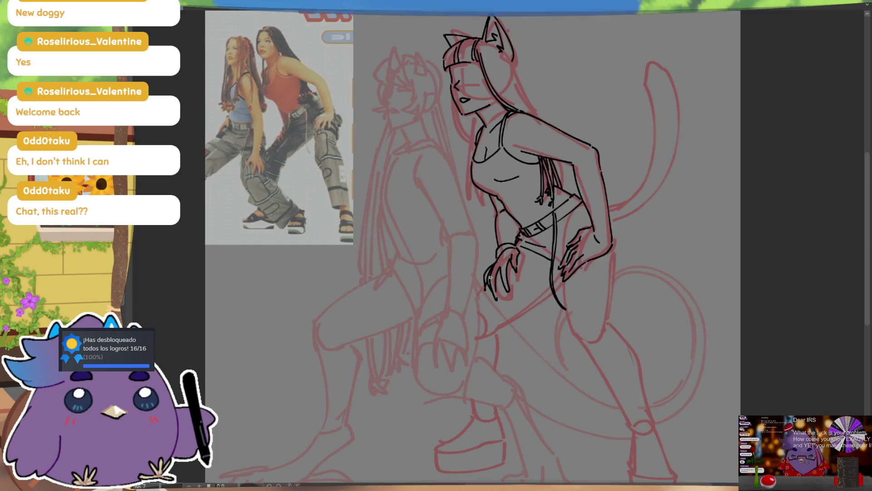
Mirror the view again, add a short line beside the belt and zoom out
{"action": "key", "text": "m"}
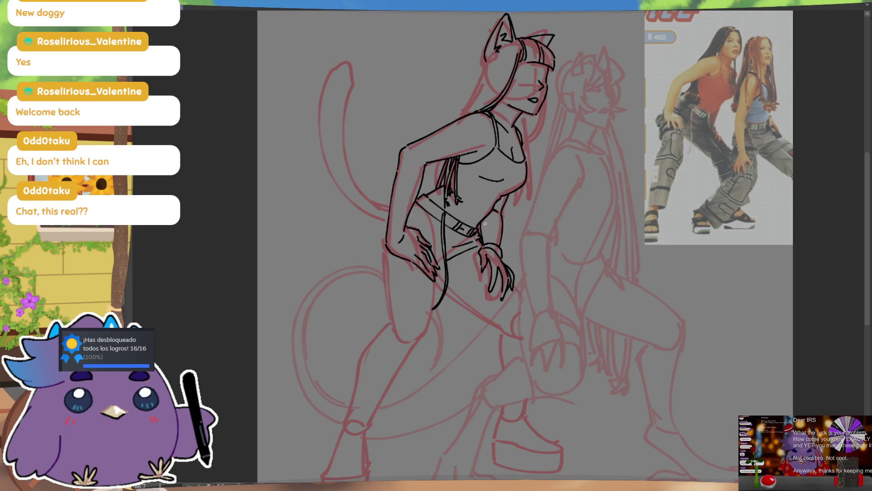
{"action": "left_click_drag", "start_coordinate": [484, 221], "coordinate": [483, 242]}
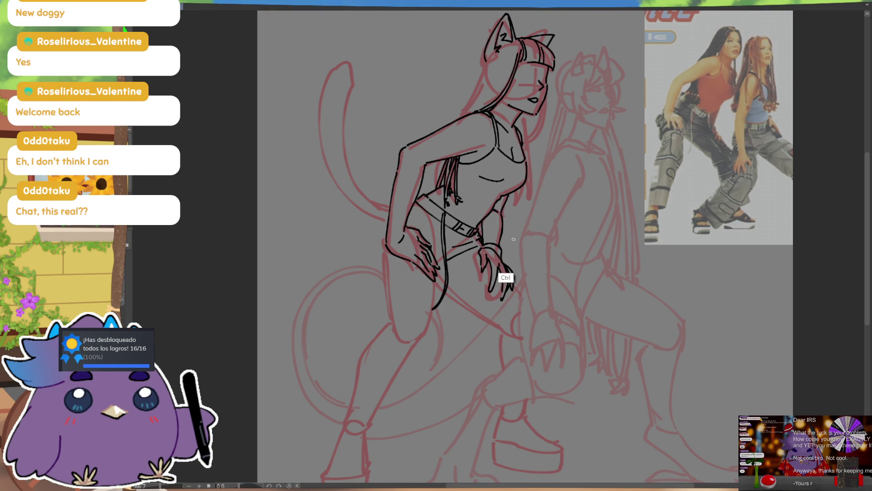
{"action": "key", "text": "ctrl+minus"}
{"action": "key", "text": "ctrl+minus"}
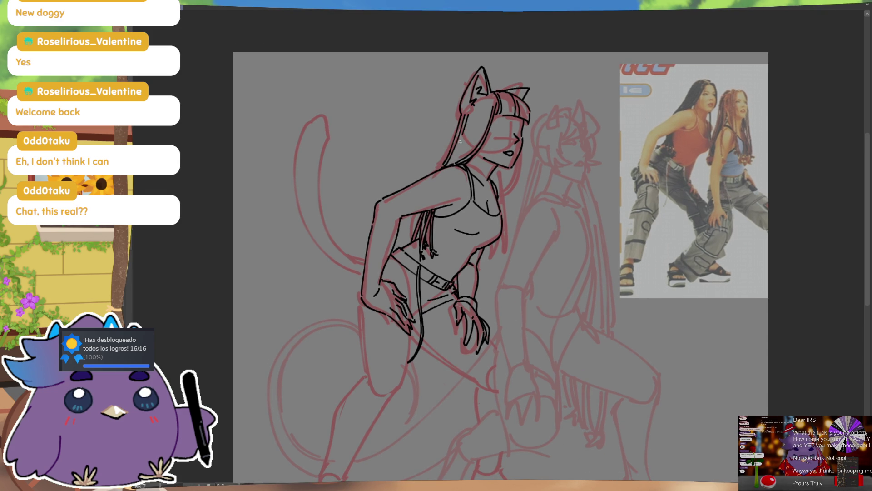
Ink a flowing hair strand down from the cat ear, redoing it until it sits right
{"action": "left_click_drag", "start_coordinate": [481, 109], "coordinate": [458, 159]}
{"action": "key", "text": "ctrl+z"}
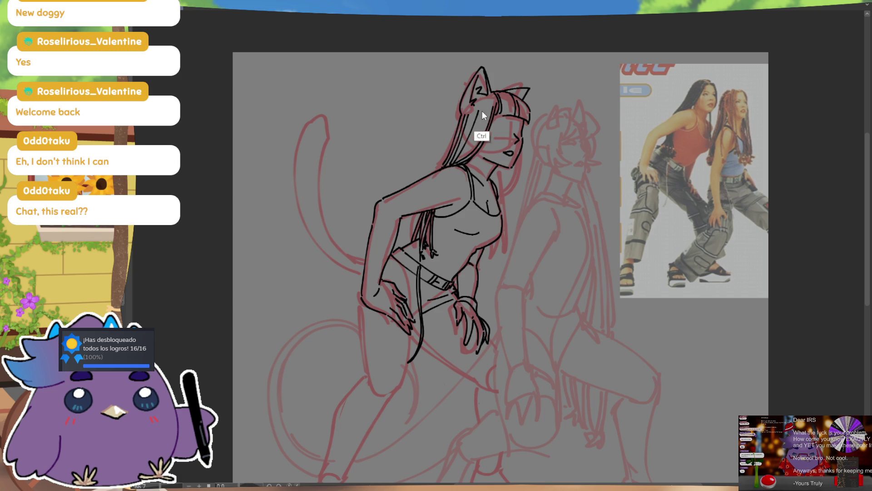
{"action": "key", "text": "ctrl+z"}
{"action": "left_click_drag", "start_coordinate": [482, 111], "coordinate": [468, 144]}
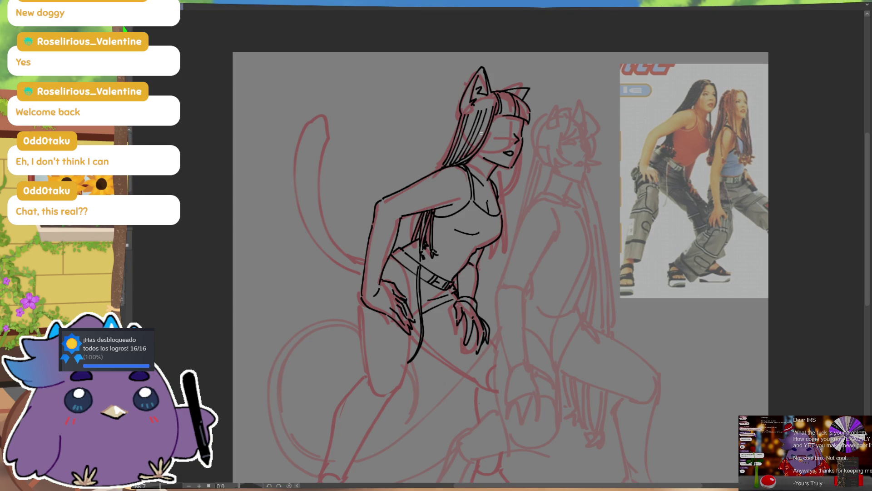
{"action": "key", "text": "ctrl+z"}
{"action": "left_click_drag", "start_coordinate": [480, 111], "coordinate": [469, 154]}
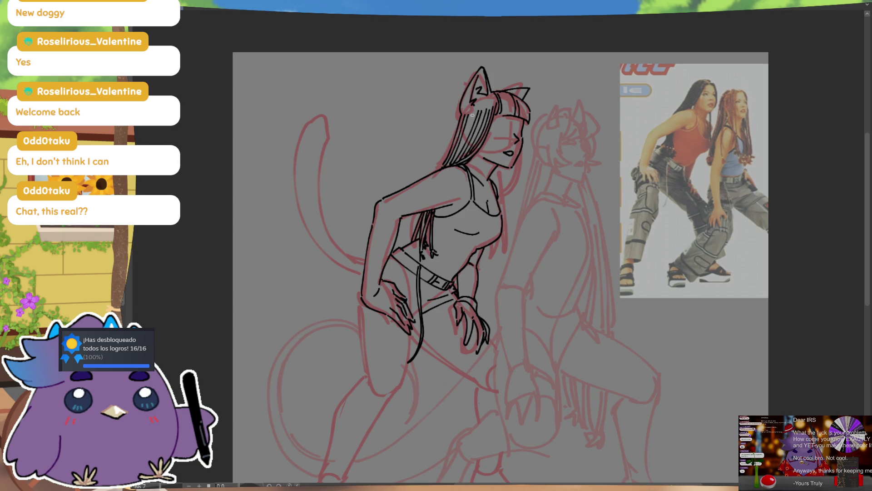
{"action": "left_click_drag", "start_coordinate": [472, 118], "coordinate": [454, 165]}
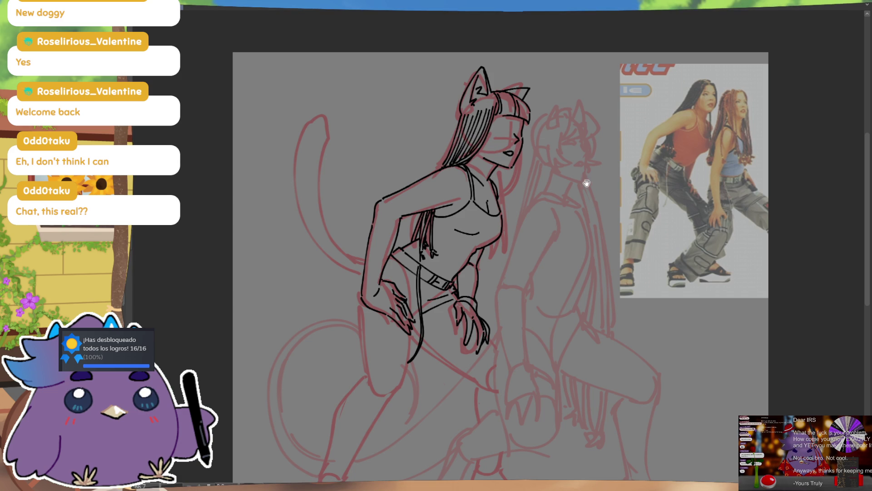
{"action": "left_click_drag", "start_coordinate": [579, 157], "coordinate": [548, 149]}
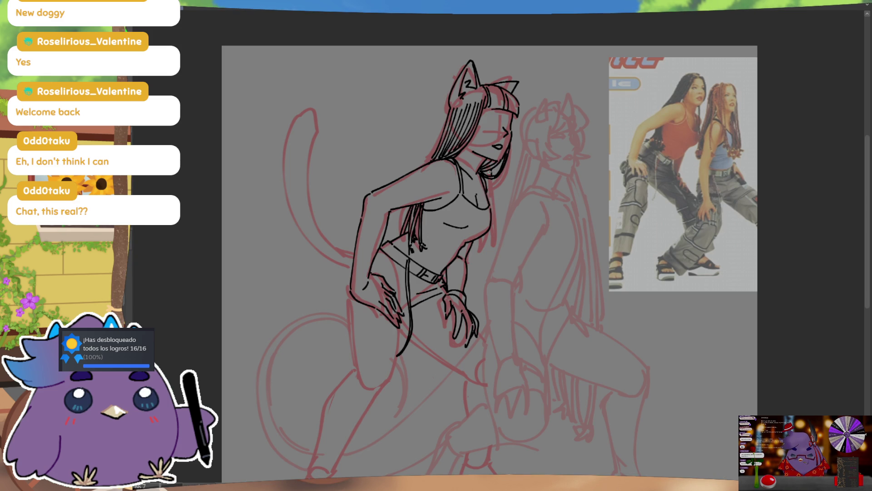
Outline the right edge of the torso and retrace it more firmly
{"action": "left_click_drag", "start_coordinate": [490, 179], "coordinate": [497, 244]}
{"action": "left_click_drag", "start_coordinate": [495, 208], "coordinate": [498, 244]}
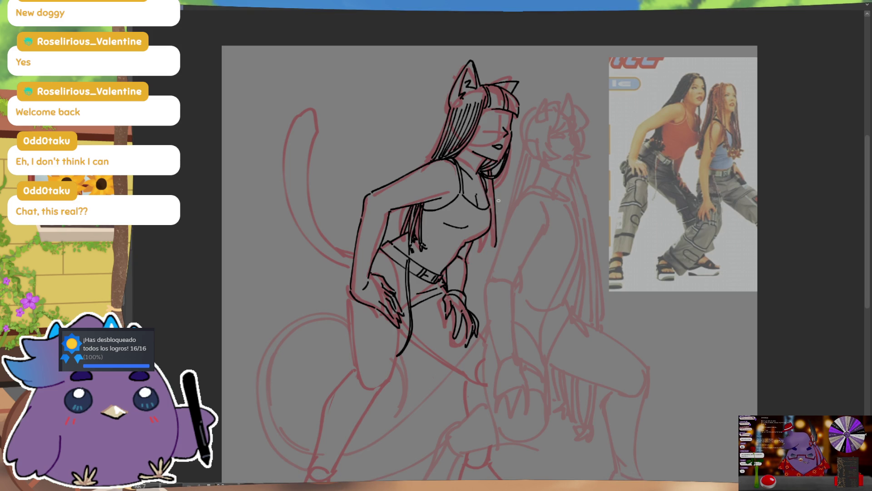
{"action": "left_click_drag", "start_coordinate": [490, 179], "coordinate": [494, 240]}
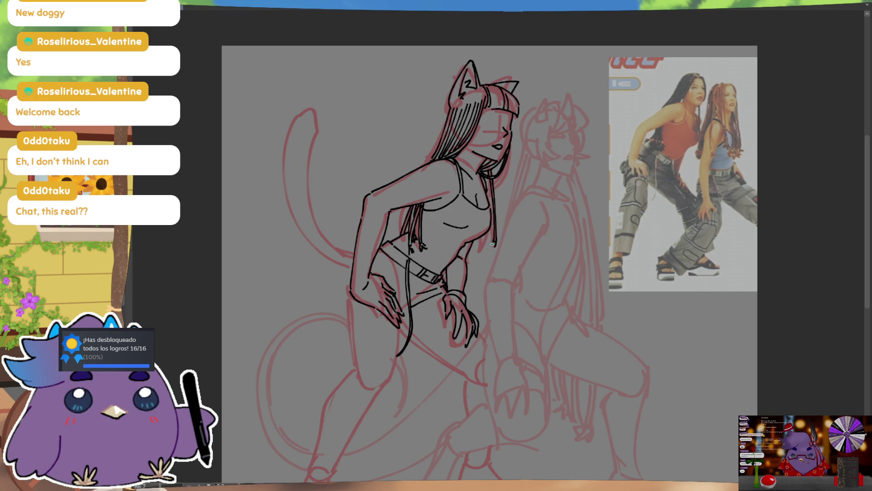
Add upper and lower hanging hair strands beside the torso
{"action": "left_click_drag", "start_coordinate": [488, 180], "coordinate": [491, 195]}
{"action": "left_click_drag", "start_coordinate": [488, 235], "coordinate": [488, 258]}
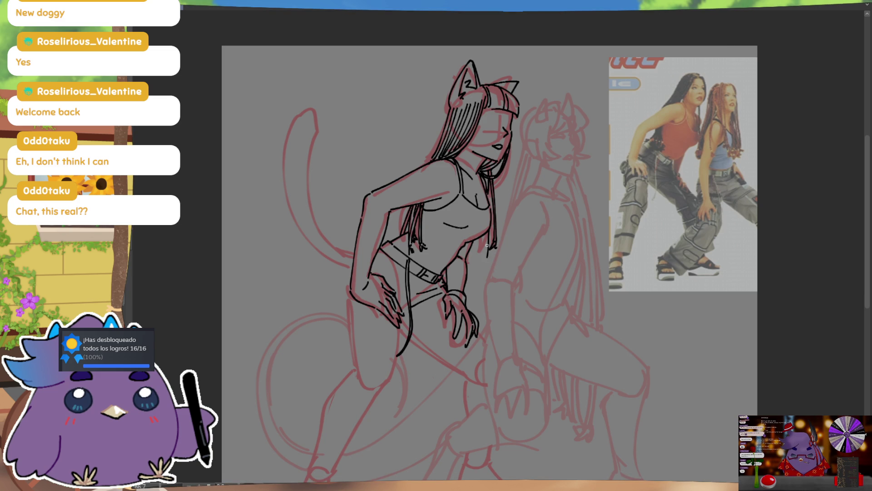
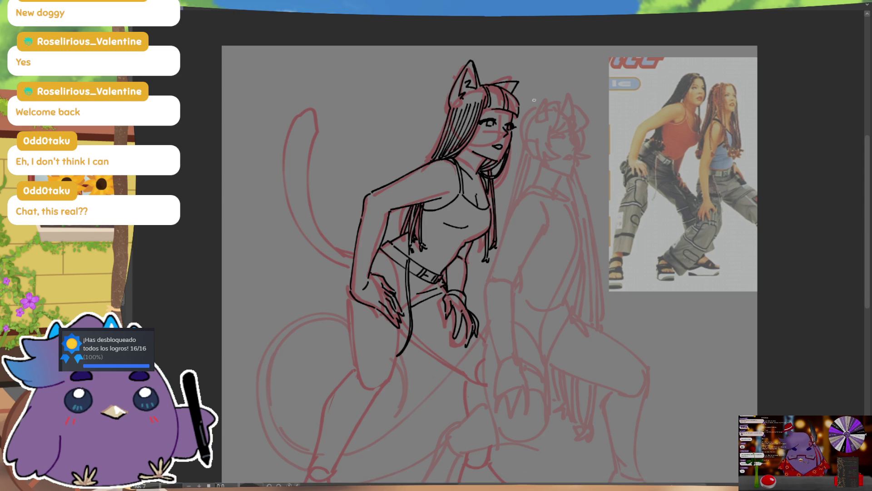
Redraw the cat-eared girl's mouth as an open smile, mirroring the canvas to check it
{"action": "key", "text": "m"}
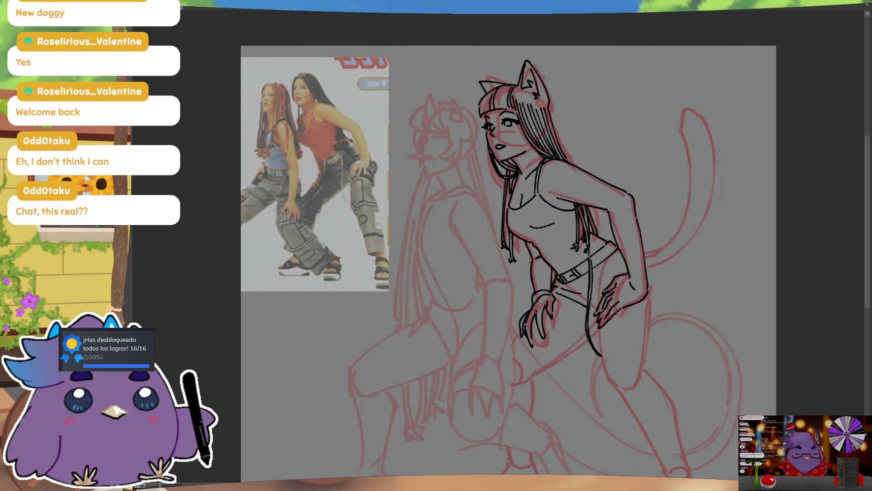
{"action": "key", "text": "m"}
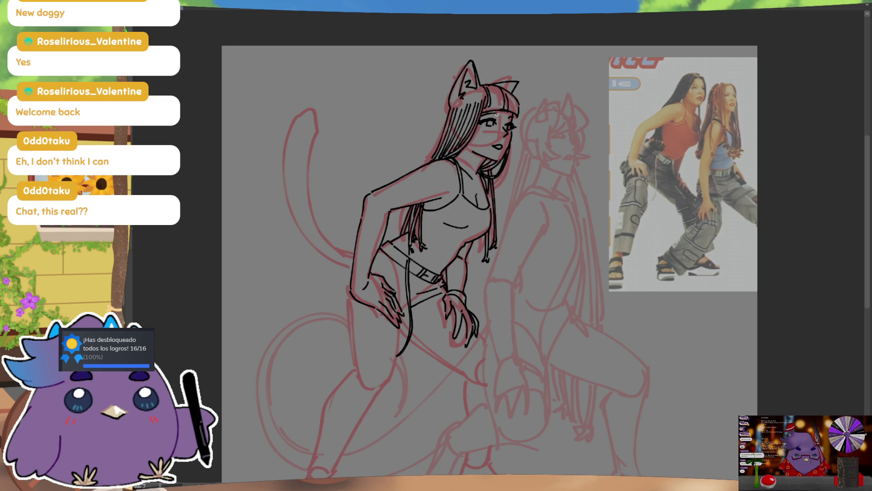
{"action": "mouse_move", "coordinate": [488, 145]}
{"action": "left_mouse_down"}
{"action": "mouse_move", "coordinate": [507, 144]}
{"action": "mouse_move", "coordinate": [500, 147]}
{"action": "left_mouse_up"}
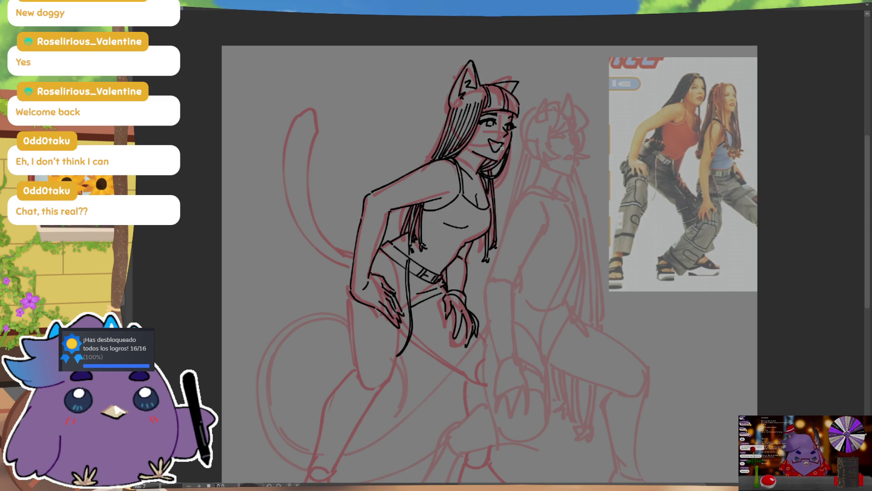
{"action": "key", "text": "h"}
{"action": "key", "text": "h"}
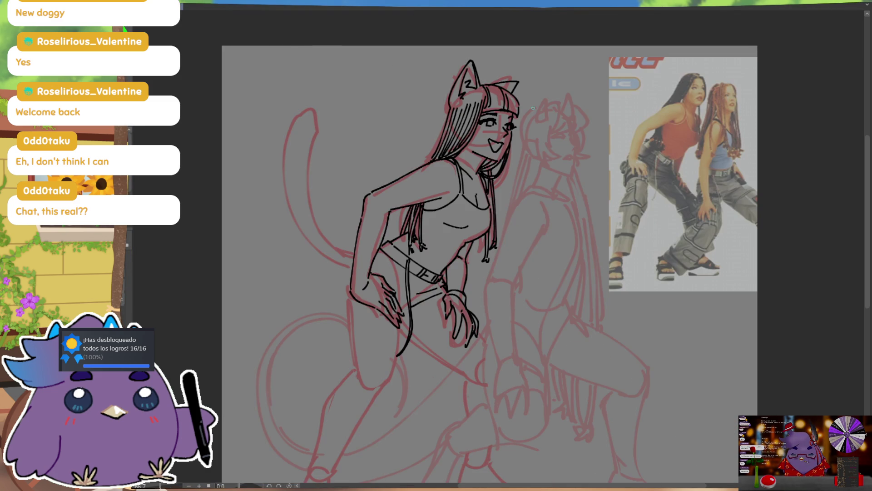
{"action": "key", "text": "h"}
{"action": "key", "text": "h"}
Extend the leg and thigh outlines further down in black ink
{"action": "left_click_drag", "start_coordinate": [553, 306], "coordinate": [593, 257]}
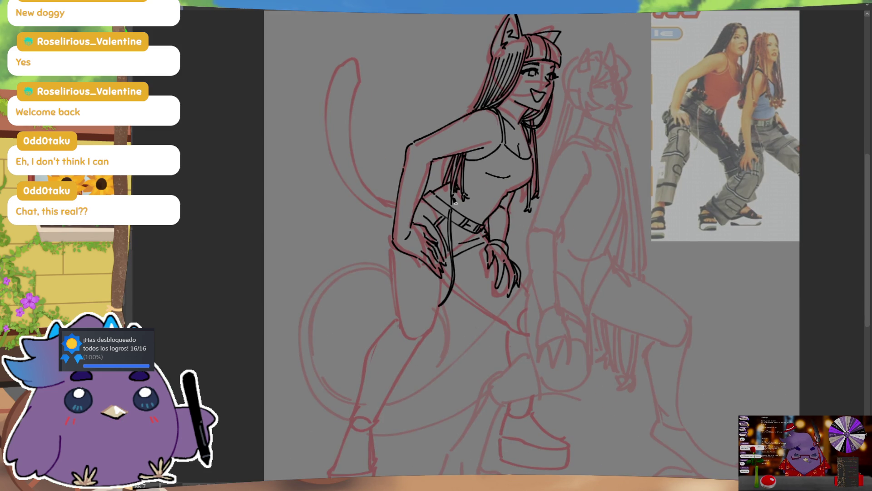
{"action": "left_click_drag", "start_coordinate": [445, 276], "coordinate": [434, 332]}
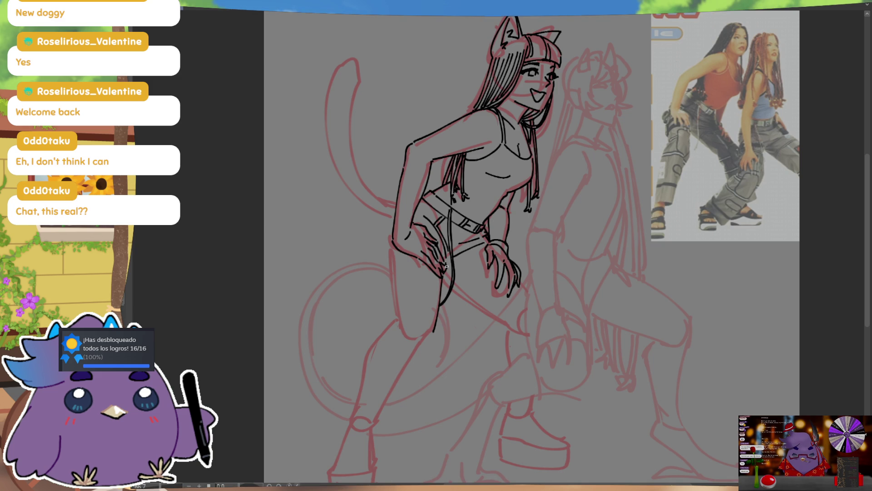
{"action": "left_click_drag", "start_coordinate": [393, 247], "coordinate": [390, 314]}
{"action": "scroll", "coordinate": [402, 279], "scroll_direction": "down", "scroll_amount": 2}
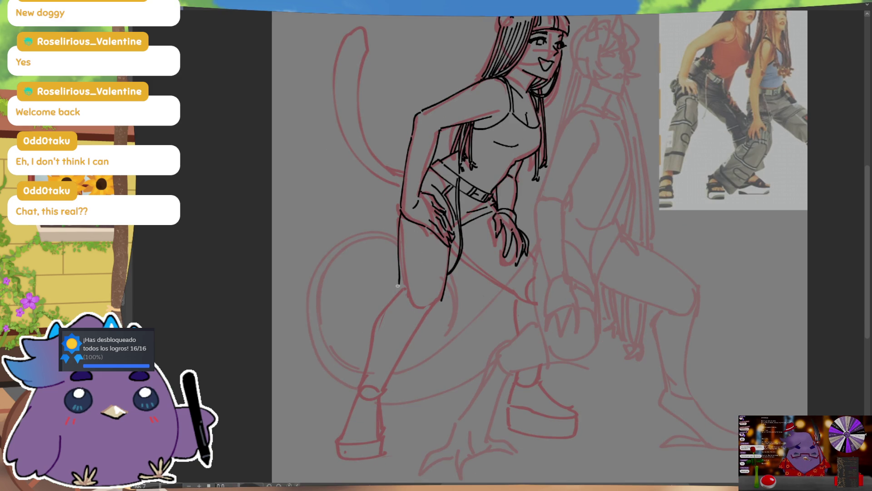
Ink the front leg's shin, calf contour and ankle hem, undoing a stray stroke
{"action": "mouse_move", "coordinate": [421, 282]}
{"action": "left_mouse_down"}
{"action": "mouse_move", "coordinate": [413, 283]}
{"action": "mouse_move", "coordinate": [412, 393]}
{"action": "left_mouse_up"}
{"action": "left_click_drag", "start_coordinate": [418, 346], "coordinate": [403, 405]}
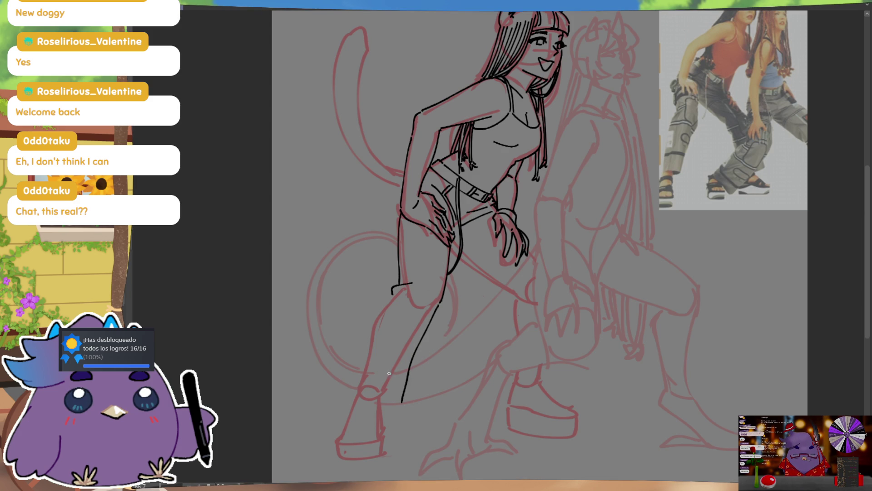
{"action": "left_click_drag", "start_coordinate": [353, 387], "coordinate": [404, 401]}
{"action": "left_click_drag", "start_coordinate": [392, 288], "coordinate": [350, 382]}
{"action": "left_click_drag", "start_coordinate": [390, 305], "coordinate": [352, 385]}
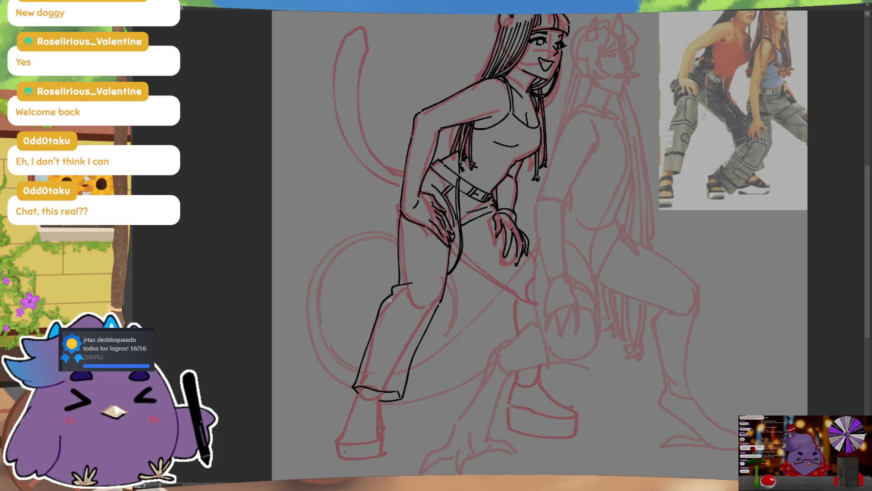
{"action": "left_click_drag", "start_coordinate": [433, 301], "coordinate": [411, 362]}
{"action": "left_click_drag", "start_coordinate": [433, 302], "coordinate": [377, 381]}
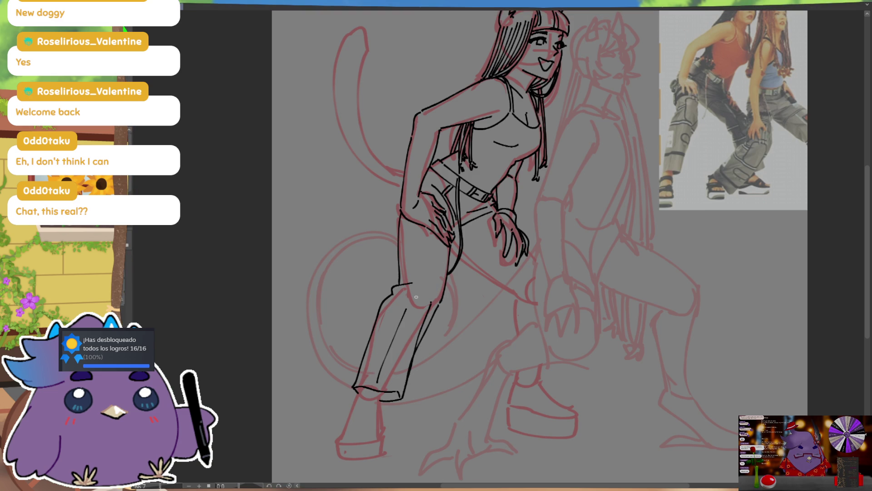
{"action": "key", "text": "ctrl+z"}
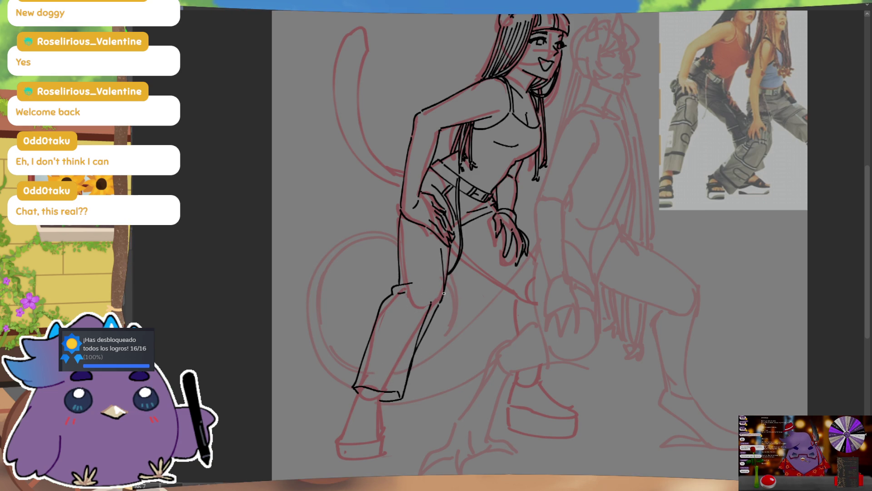
Add the cuffed hem lines, the small knee loop and a seam down the thigh
{"action": "left_click_drag", "start_coordinate": [364, 363], "coordinate": [405, 368]}
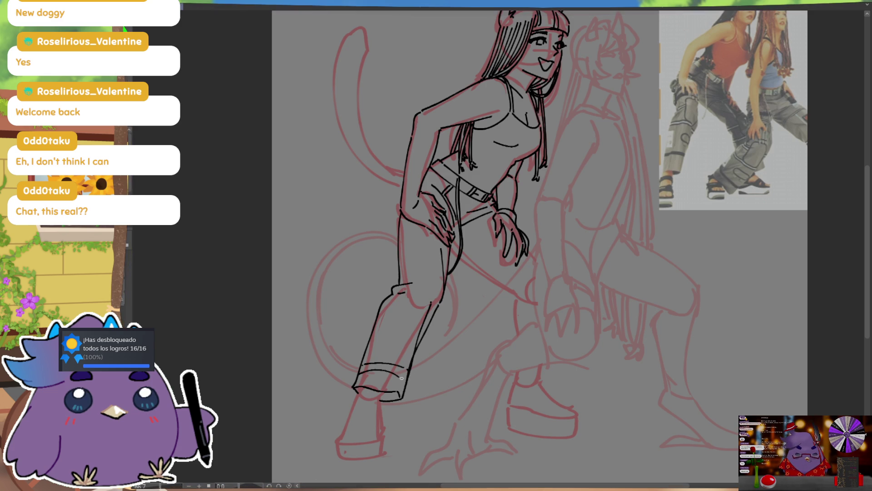
{"action": "left_click_drag", "start_coordinate": [358, 374], "coordinate": [403, 377]}
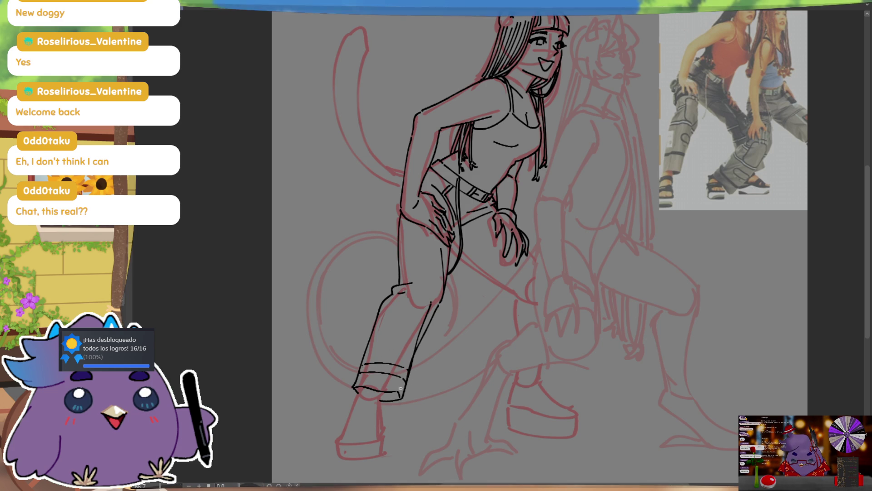
{"action": "mouse_move", "coordinate": [422, 317]}
{"action": "left_mouse_down"}
{"action": "mouse_move", "coordinate": [409, 336]}
{"action": "mouse_move", "coordinate": [410, 328]}
{"action": "left_mouse_up"}
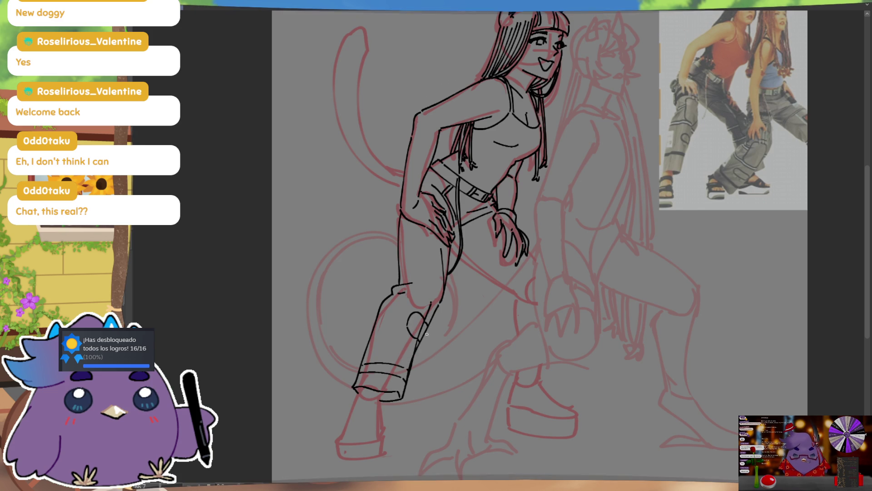
{"action": "key", "text": "ctrl"}
{"action": "left_click_drag", "start_coordinate": [412, 336], "coordinate": [422, 320]}
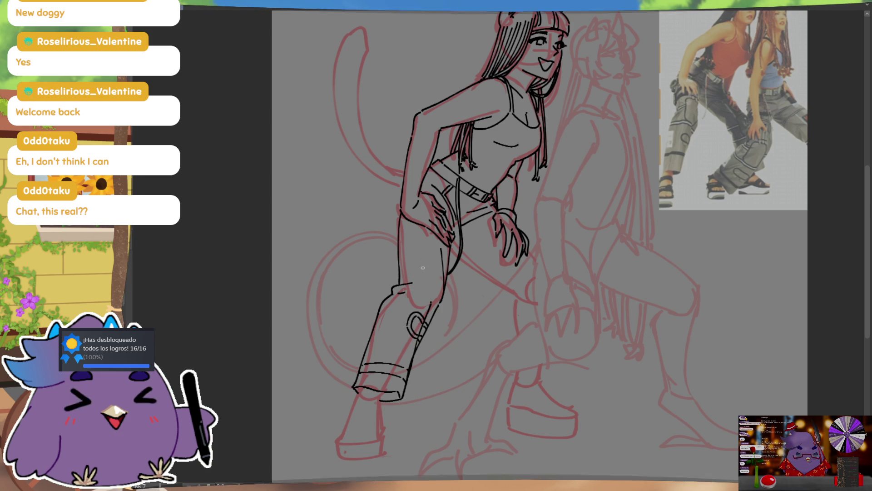
{"action": "left_click_drag", "start_coordinate": [391, 297], "coordinate": [435, 301]}
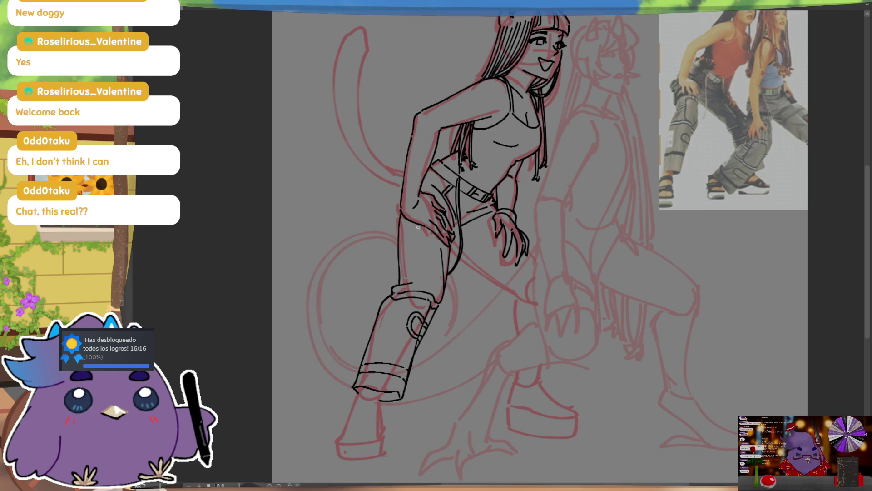
{"action": "left_click_drag", "start_coordinate": [423, 228], "coordinate": [426, 276]}
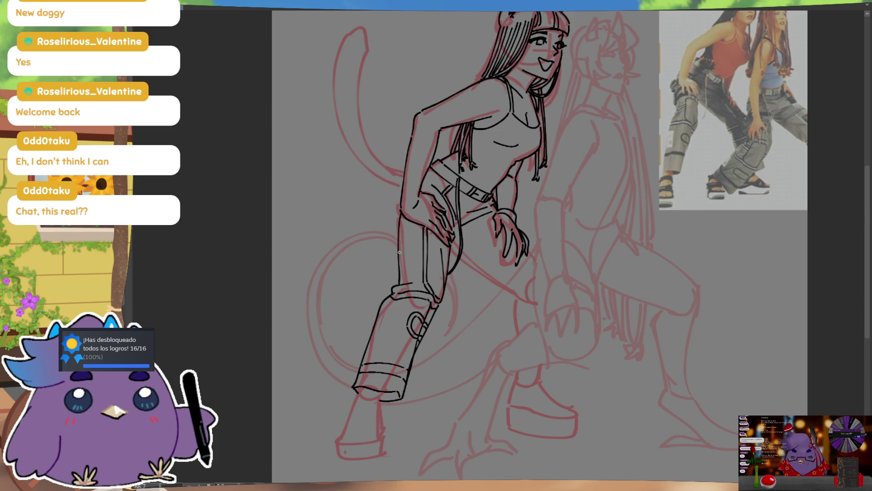
Ink seam lines and a pocket on the thigh, then start the back leg's line from the hip
{"action": "left_click_drag", "start_coordinate": [399, 246], "coordinate": [427, 240]}
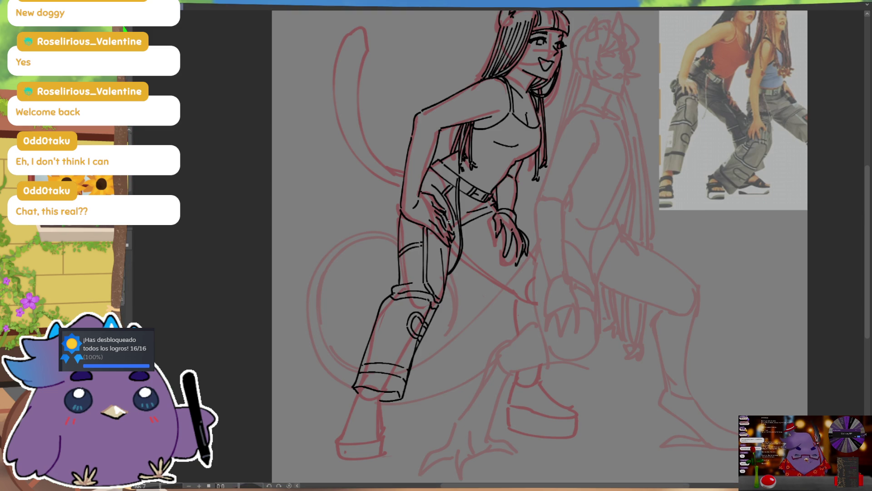
{"action": "left_click_drag", "start_coordinate": [395, 244], "coordinate": [422, 231]}
{"action": "key", "text": "ctrl+z"}
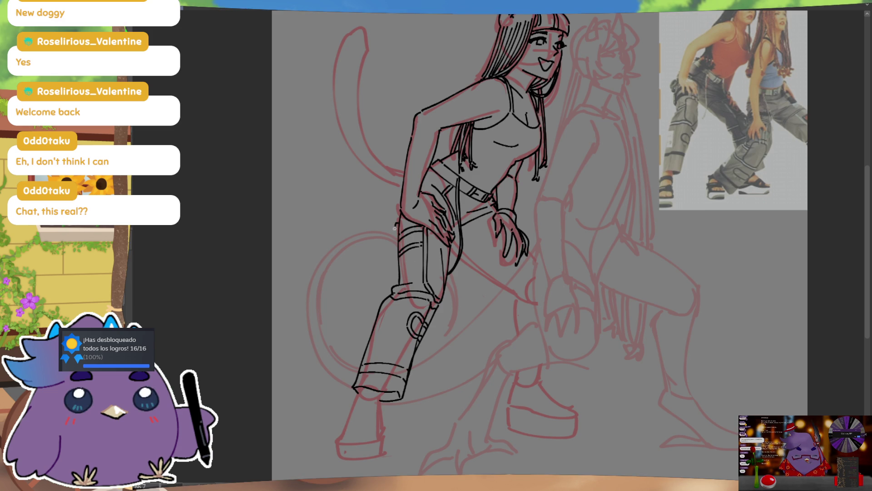
{"action": "left_click_drag", "start_coordinate": [401, 223], "coordinate": [402, 254]}
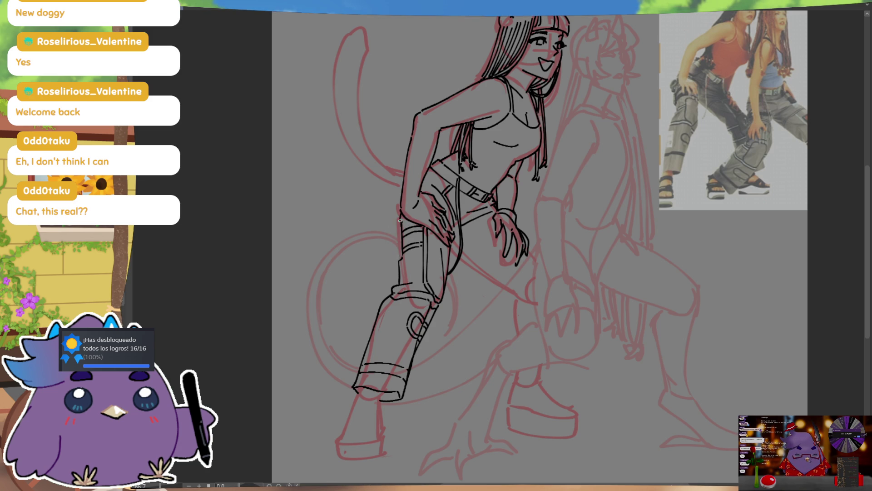
{"action": "left_click_drag", "start_coordinate": [400, 221], "coordinate": [403, 257]}
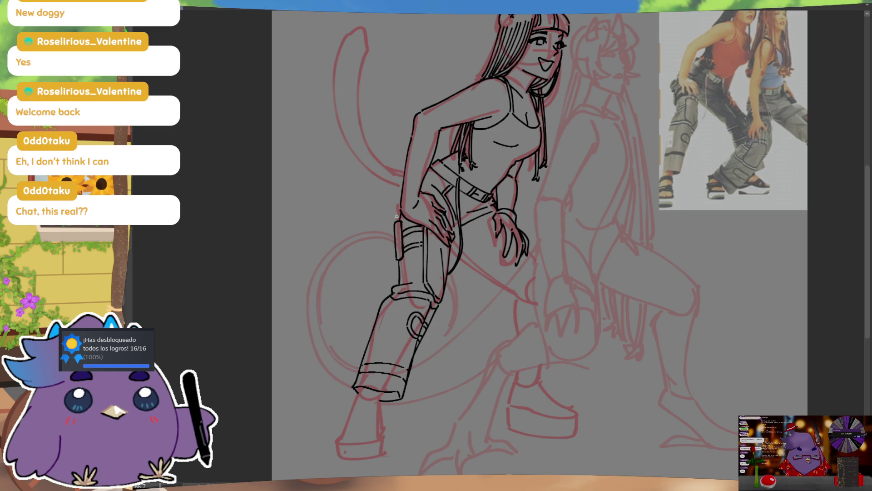
{"action": "left_click_drag", "start_coordinate": [399, 218], "coordinate": [401, 247]}
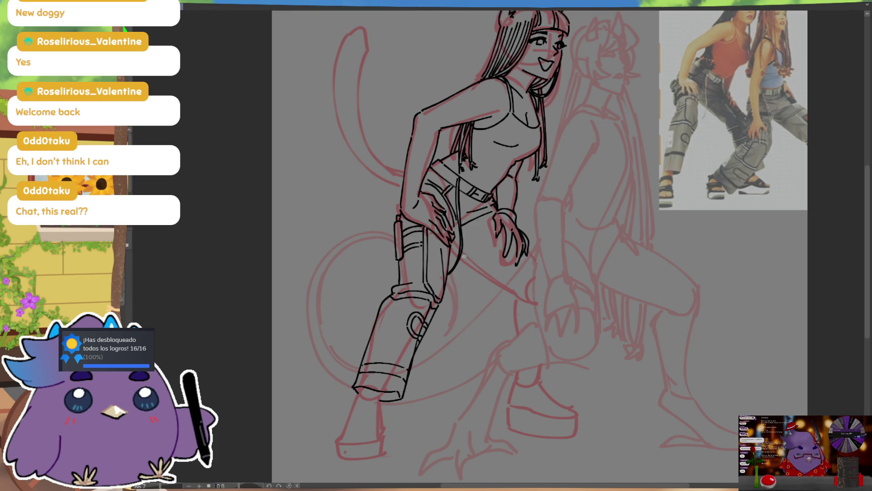
{"action": "mouse_move", "coordinate": [462, 252]}
{"action": "left_mouse_down"}
{"action": "mouse_move", "coordinate": [515, 296]}
{"action": "mouse_move", "coordinate": [490, 297]}
{"action": "mouse_move", "coordinate": [470, 356]}
{"action": "left_mouse_up"}
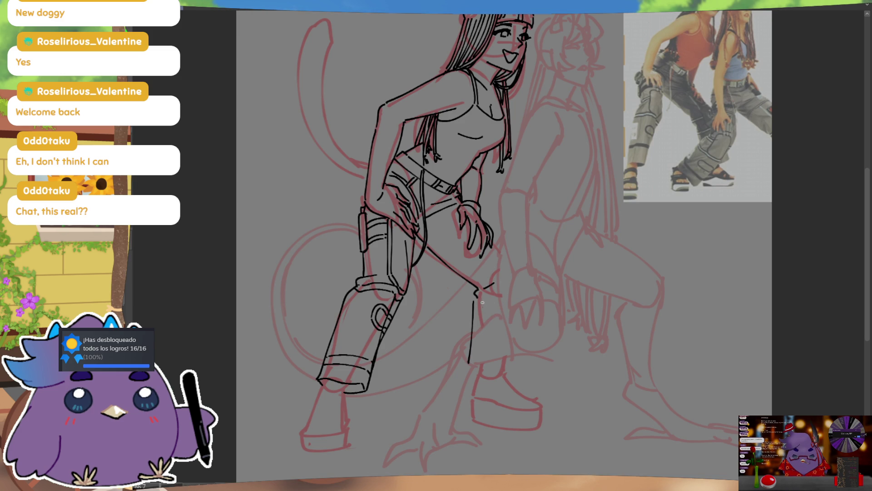
Ink the back leg's vertical pant line from knee to shoe, redrawing it once
{"action": "left_click_drag", "start_coordinate": [475, 300], "coordinate": [482, 369]}
{"action": "key", "text": "ctrl+z"}
{"action": "mouse_move", "coordinate": [475, 296]}
{"action": "left_mouse_down"}
{"action": "mouse_move", "coordinate": [482, 369]}
{"action": "mouse_move", "coordinate": [531, 369]}
{"action": "mouse_move", "coordinate": [527, 353]}
{"action": "left_mouse_up"}
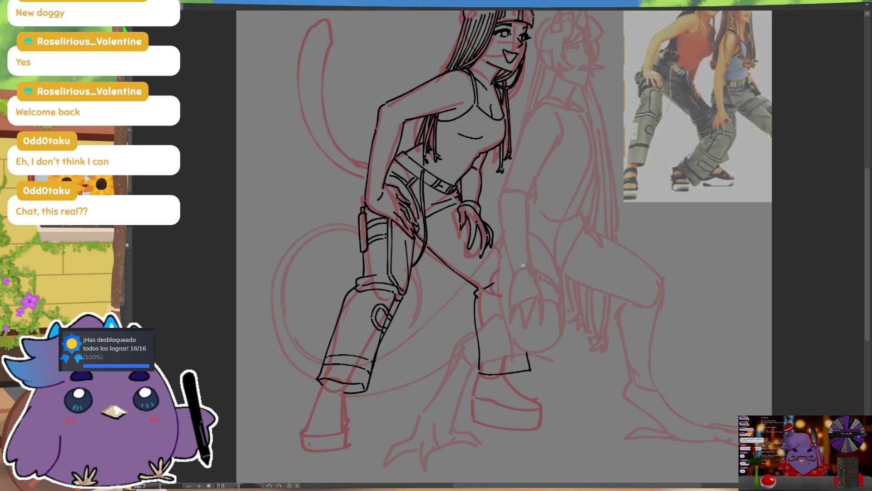
{"action": "key", "text": "ctrl"}
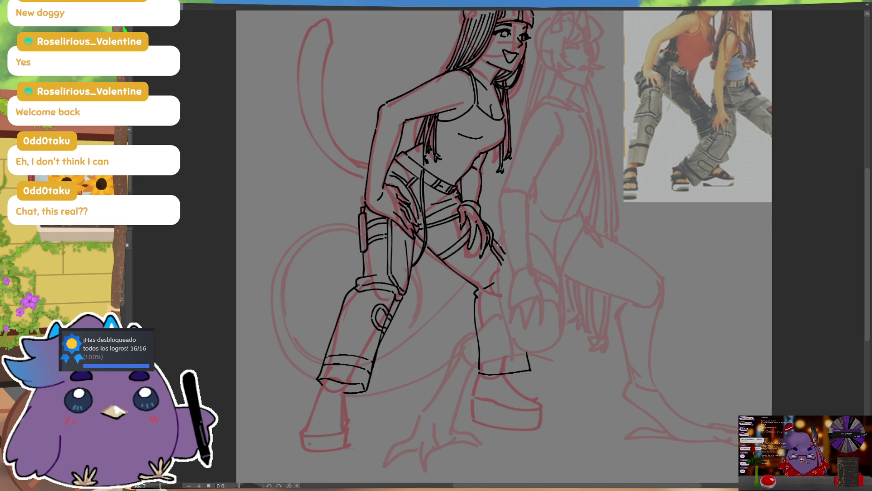
Add a stroke near the hand and knee bands across the back leg, undoing the doubled bands
{"action": "left_click_drag", "start_coordinate": [488, 244], "coordinate": [504, 264]}
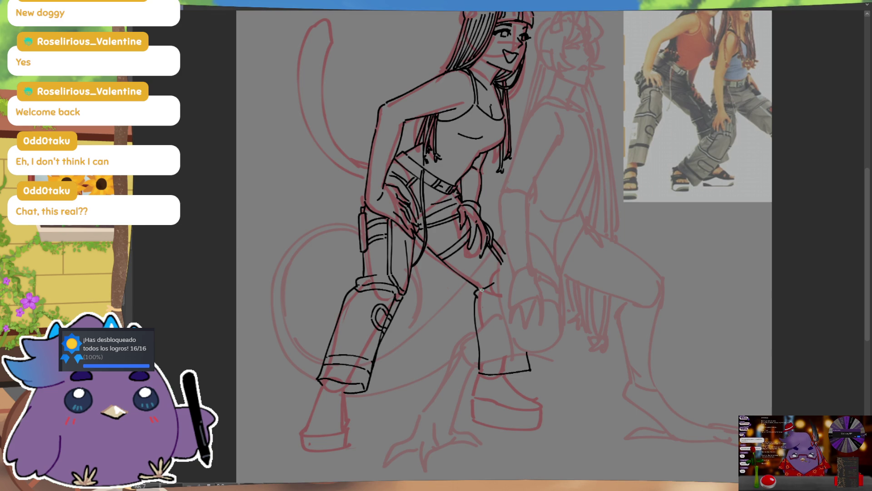
{"action": "left_click_drag", "start_coordinate": [477, 292], "coordinate": [491, 295]}
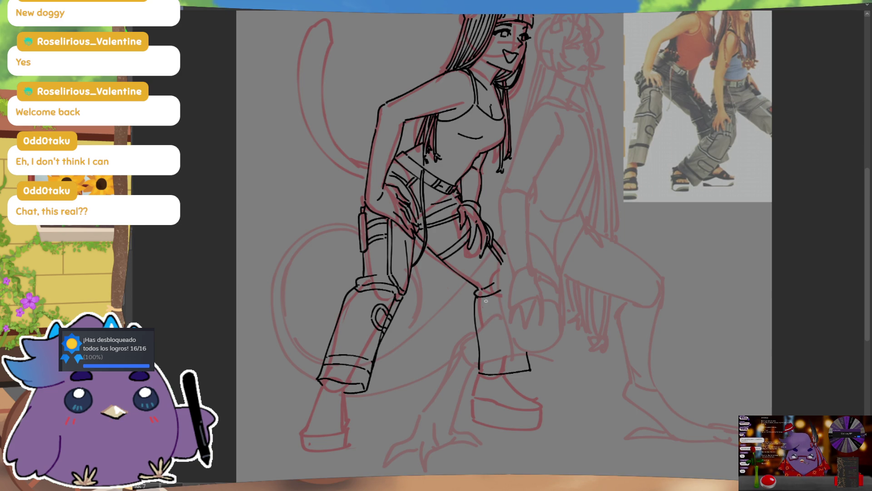
{"action": "mouse_move", "coordinate": [475, 326]}
{"action": "left_mouse_down"}
{"action": "mouse_move", "coordinate": [505, 320]}
{"action": "mouse_move", "coordinate": [505, 304]}
{"action": "left_mouse_up"}
{"action": "key", "text": "ctrl+z"}
{"action": "key", "text": "ctrl+z"}
{"action": "key", "text": "ctrl+z"}
{"action": "key", "text": "ctrl+z"}
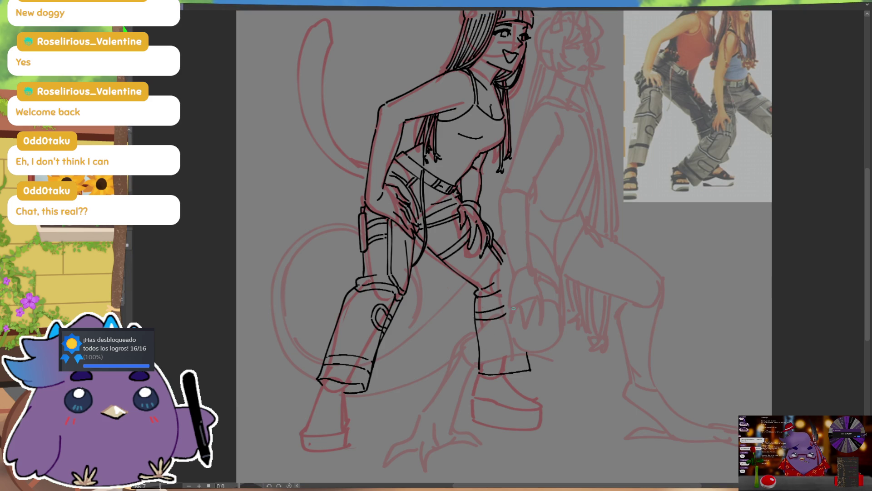
{"action": "scroll", "coordinate": [536, 350], "scroll_direction": "down", "scroll_amount": 2}
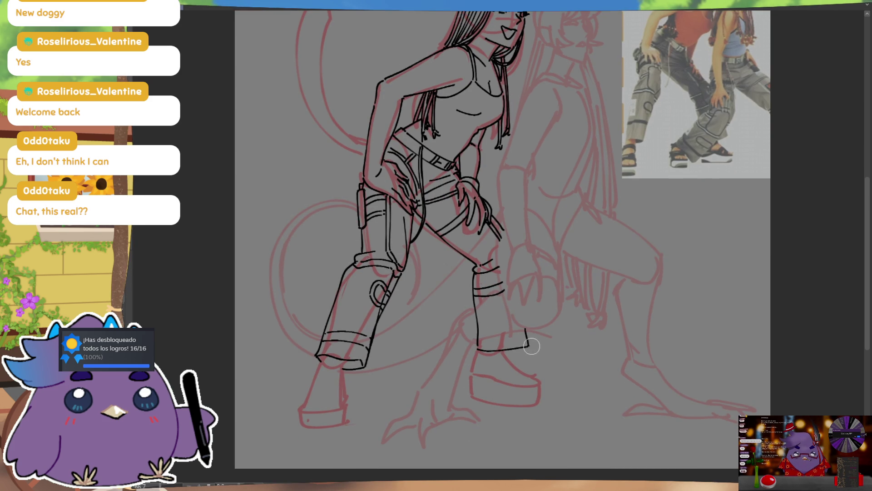
Ink a vertical seam line on the lower back pant leg
{"action": "mouse_move", "coordinate": [480, 344]}
{"action": "left_mouse_down"}
{"action": "mouse_move", "coordinate": [483, 308]}
{"action": "mouse_move", "coordinate": [479, 348]}
{"action": "left_mouse_up"}
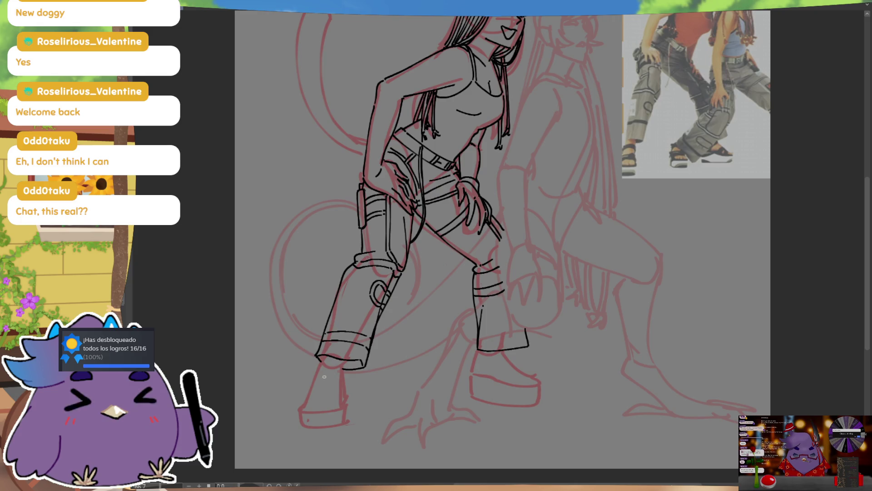
Ink the left sandal's top, strap and toe, then start the right sandal below the hem
{"action": "mouse_move", "coordinate": [314, 372]}
{"action": "left_mouse_down"}
{"action": "mouse_move", "coordinate": [344, 366]}
{"action": "mouse_move", "coordinate": [321, 377]}
{"action": "left_mouse_up"}
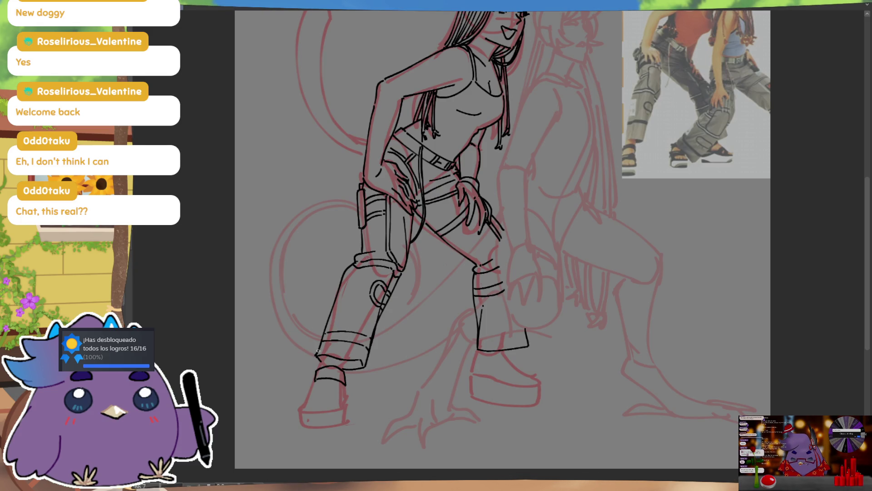
{"action": "mouse_move", "coordinate": [308, 397]}
{"action": "left_mouse_down"}
{"action": "mouse_move", "coordinate": [346, 393]}
{"action": "mouse_move", "coordinate": [301, 409]}
{"action": "left_mouse_up"}
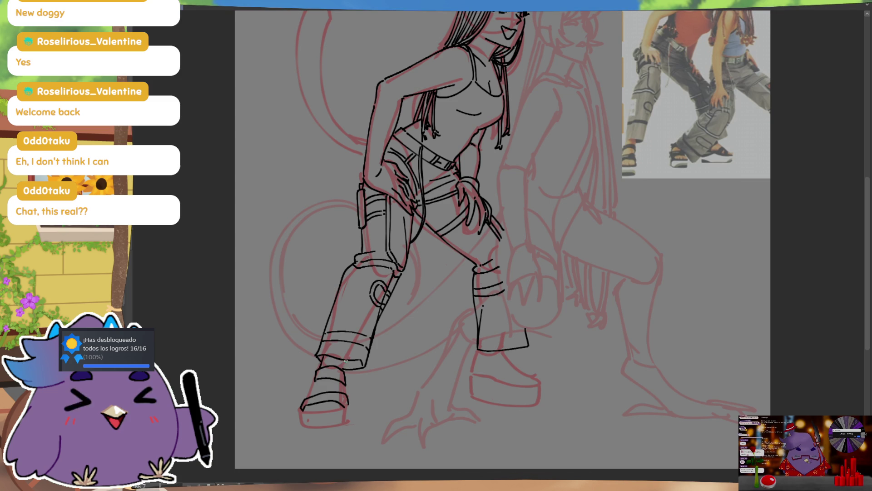
{"action": "left_click_drag", "start_coordinate": [439, 360], "coordinate": [446, 307]}
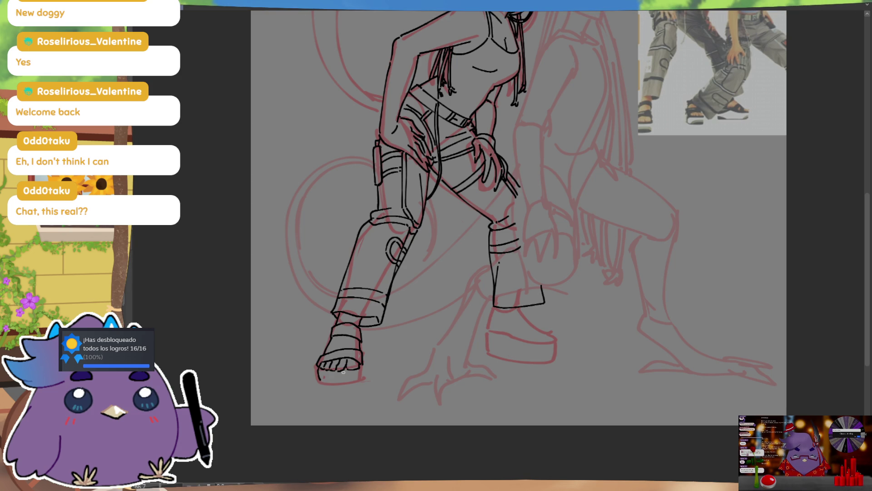
{"action": "mouse_move", "coordinate": [320, 370]}
{"action": "left_mouse_down"}
{"action": "mouse_move", "coordinate": [323, 383]}
{"action": "mouse_move", "coordinate": [346, 387]}
{"action": "mouse_move", "coordinate": [361, 370]}
{"action": "left_mouse_up"}
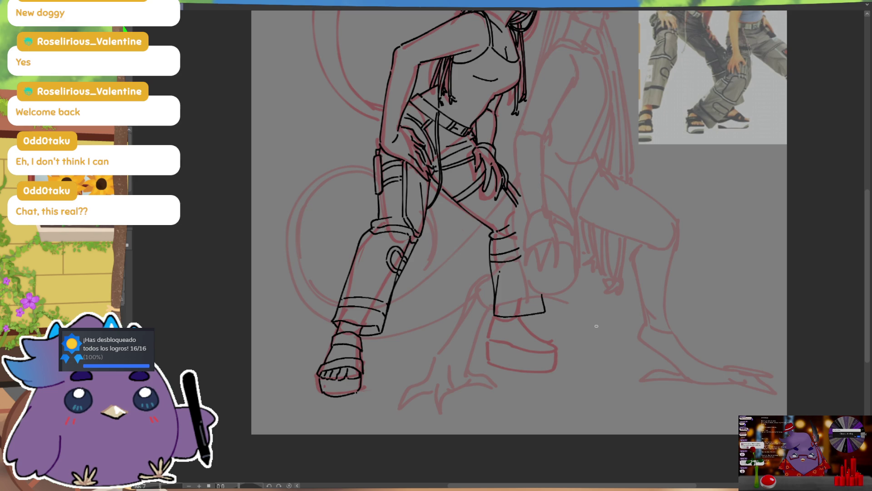
{"action": "mouse_move", "coordinate": [497, 318]}
{"action": "left_mouse_down"}
{"action": "mouse_move", "coordinate": [489, 339]}
{"action": "mouse_move", "coordinate": [522, 332]}
{"action": "left_mouse_up"}
Ink the right sandal's curved strap, toe tip and the underside of the toes, redoing strokes as needed
{"action": "key", "text": "ctrl+z"}
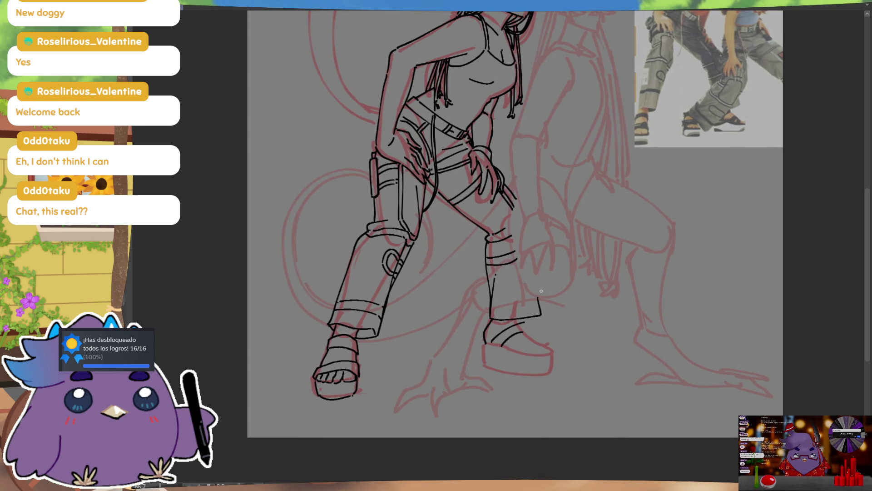
{"action": "left_click_drag", "start_coordinate": [488, 344], "coordinate": [522, 325]}
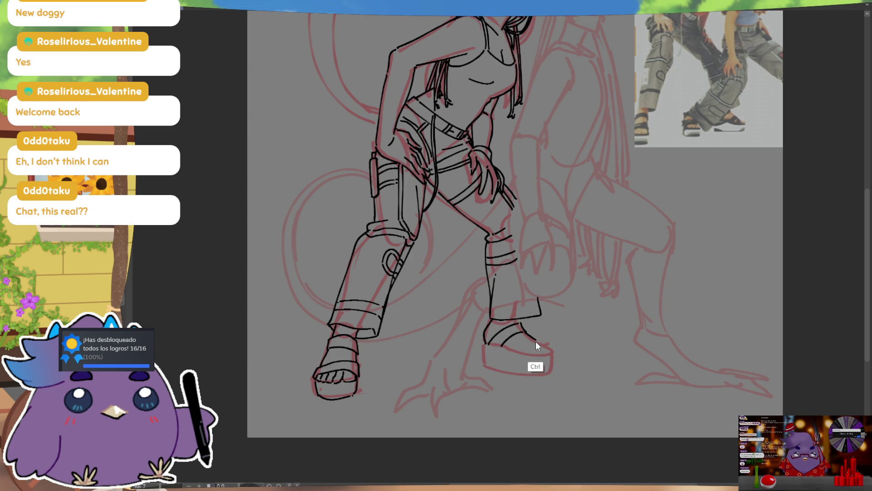
{"action": "left_click_drag", "start_coordinate": [552, 344], "coordinate": [549, 355]}
{"action": "key", "text": "ctrl+z"}
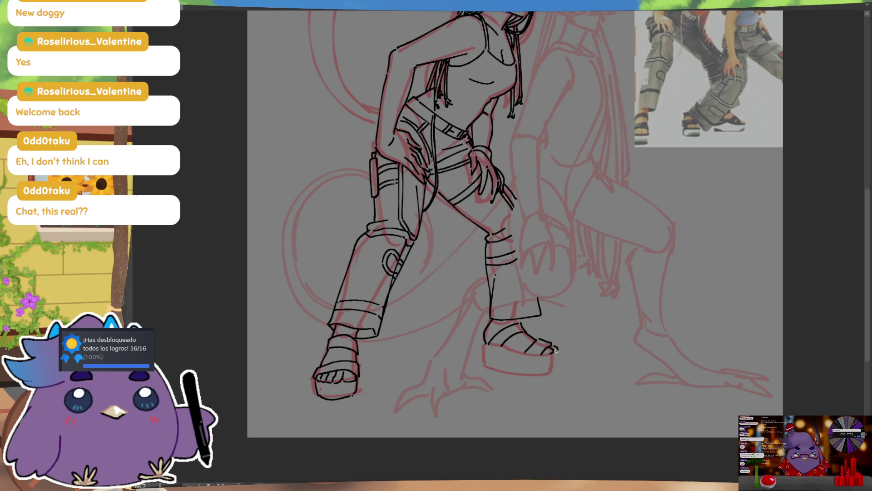
{"action": "left_click_drag", "start_coordinate": [554, 345], "coordinate": [550, 353]}
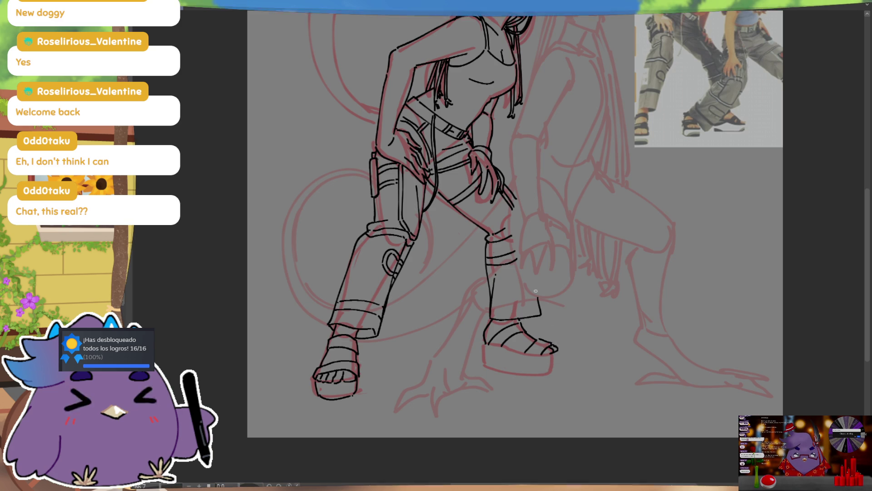
{"action": "scroll", "coordinate": [571, 284], "scroll_direction": "down", "scroll_amount": 2}
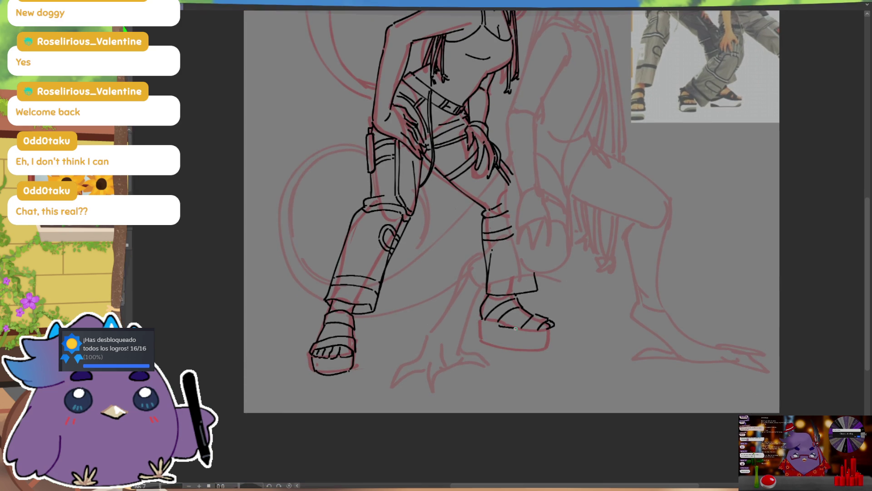
{"action": "left_click_drag", "start_coordinate": [521, 332], "coordinate": [546, 330]}
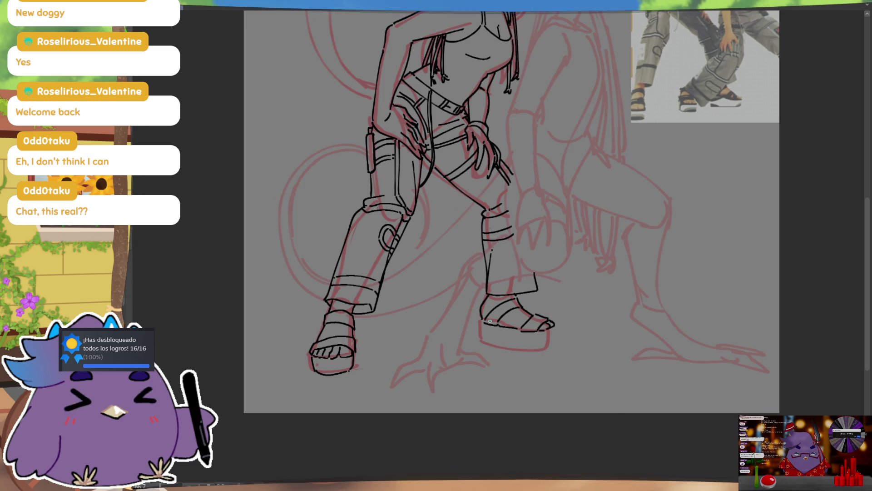
Draw the bottom sole lines of both sandals, redrawing the right one twice, and mirror to check
{"action": "left_click_drag", "start_coordinate": [480, 329], "coordinate": [537, 345]}
{"action": "key", "text": "ctrl+z"}
{"action": "left_click_drag", "start_coordinate": [483, 344], "coordinate": [549, 349]}
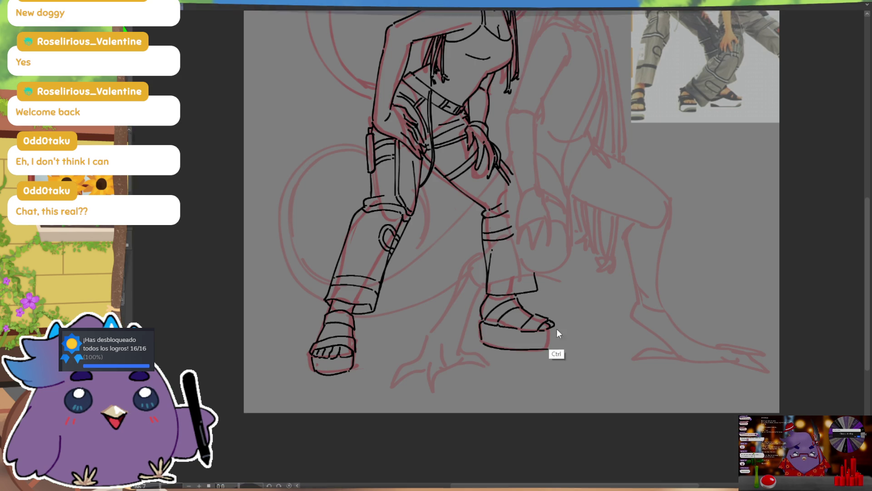
{"action": "key", "text": "ctrl+z"}
{"action": "left_click_drag", "start_coordinate": [487, 345], "coordinate": [550, 347]}
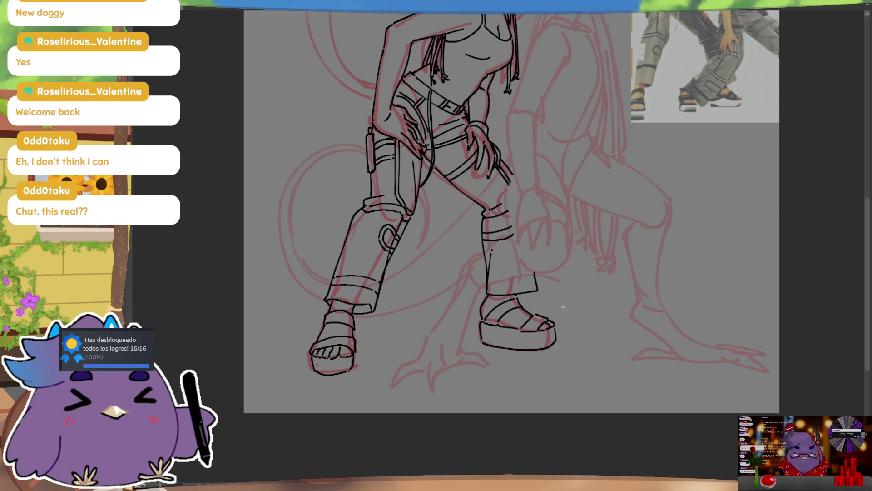
{"action": "scroll", "coordinate": [563, 306], "scroll_direction": "right", "scroll_amount": 1}
{"action": "left_click_drag", "start_coordinate": [328, 367], "coordinate": [369, 368]}
{"action": "key", "text": "m"}
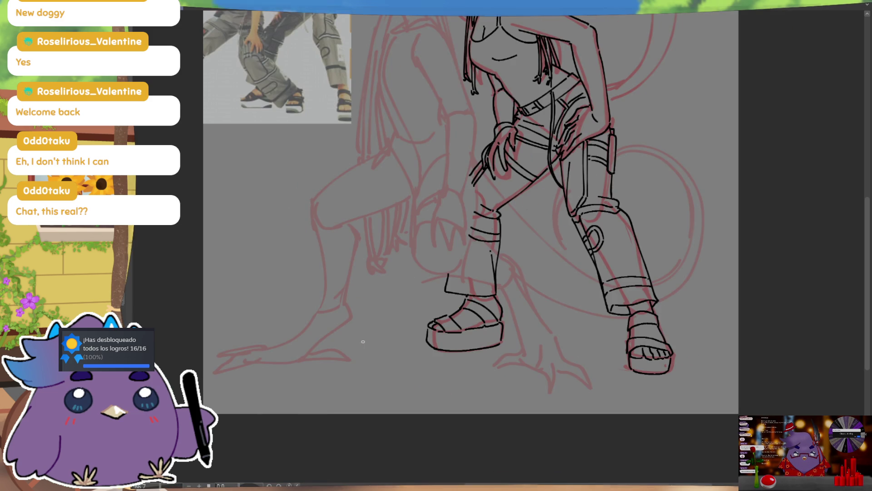
Unmirror the view and ink a hem line across the lower pant leg, undoing it to place it lower
{"action": "key", "text": "m"}
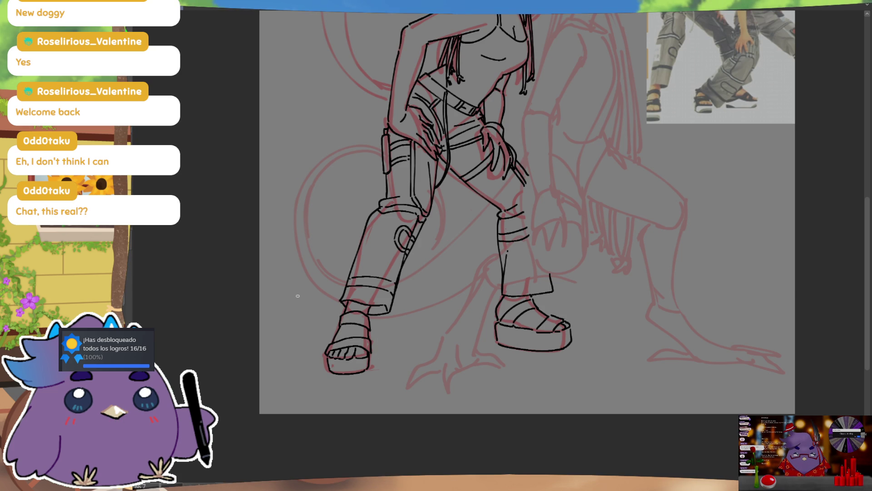
{"action": "left_click_drag", "start_coordinate": [585, 259], "coordinate": [575, 306]}
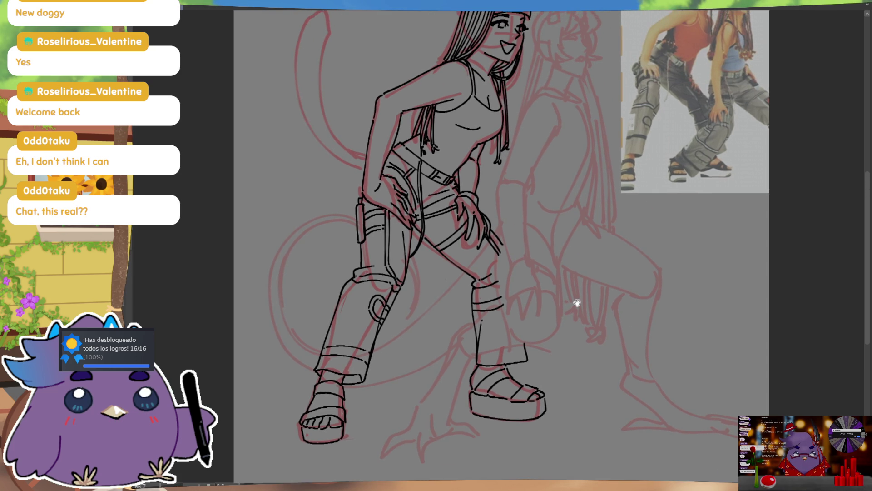
{"action": "left_click_drag", "start_coordinate": [635, 326], "coordinate": [635, 321]}
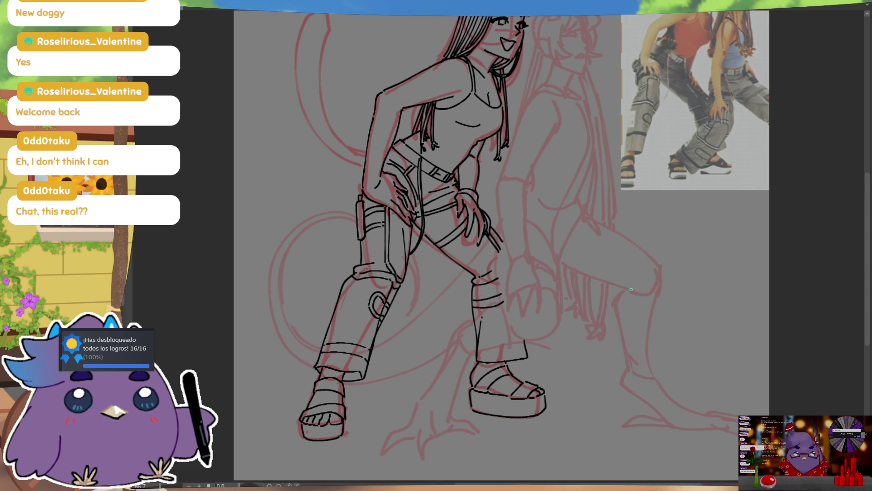
{"action": "left_click_drag", "start_coordinate": [479, 338], "coordinate": [524, 335]}
{"action": "key", "text": "ctrl+z"}
{"action": "key", "text": "ctrl+z"}
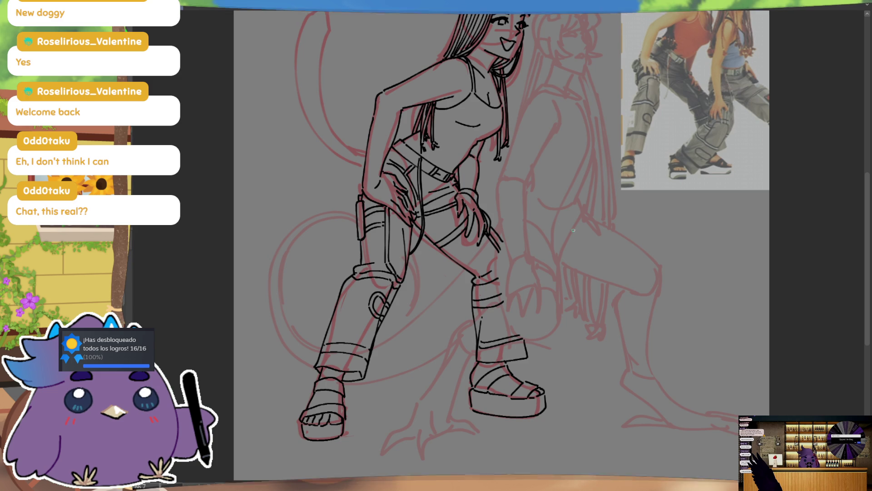
Ink the cat tail's inner and outer lines from the hip to the tip, redrawing the outer one
{"action": "left_click_drag", "start_coordinate": [572, 286], "coordinate": [589, 361]}
{"action": "key", "text": "m"}
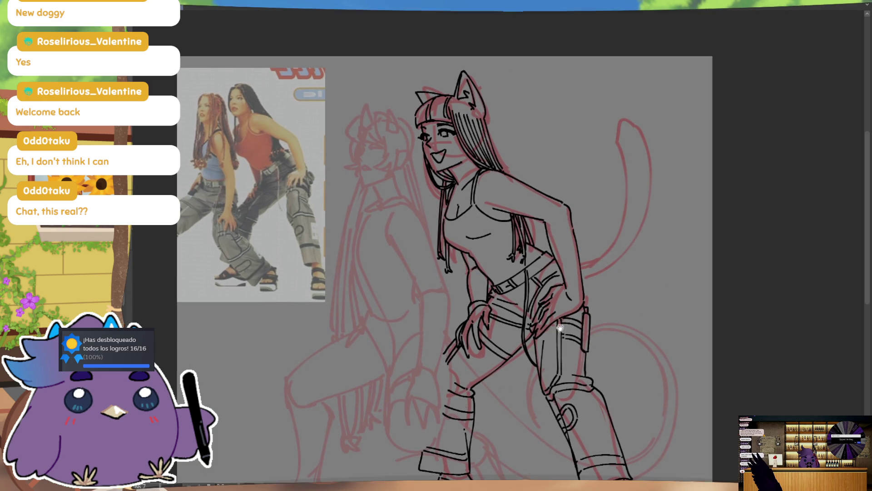
{"action": "left_click_drag", "start_coordinate": [583, 260], "coordinate": [633, 134]}
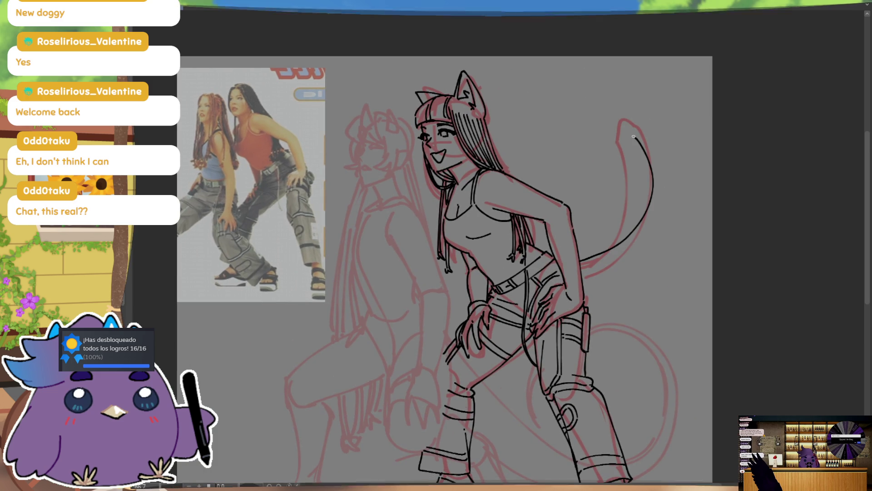
{"action": "key", "text": "m"}
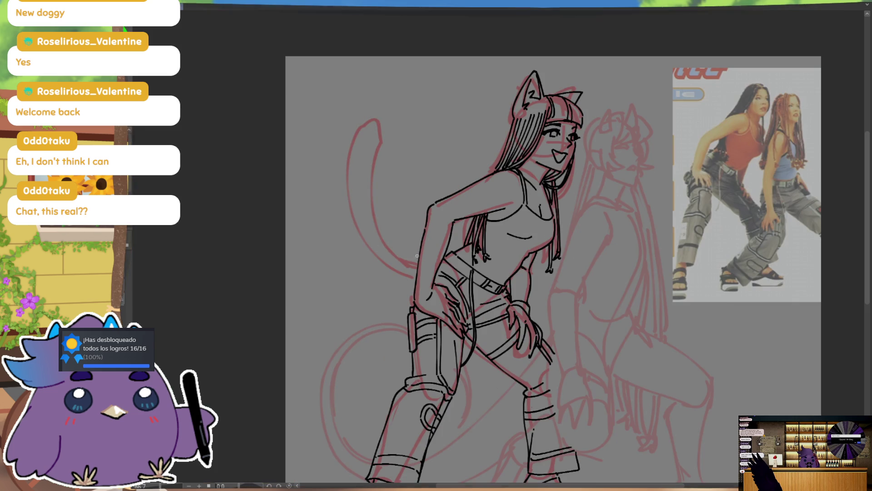
{"action": "mouse_move", "coordinate": [416, 264]}
{"action": "left_mouse_down"}
{"action": "mouse_move", "coordinate": [367, 124]}
{"action": "mouse_move", "coordinate": [368, 258]}
{"action": "left_mouse_up"}
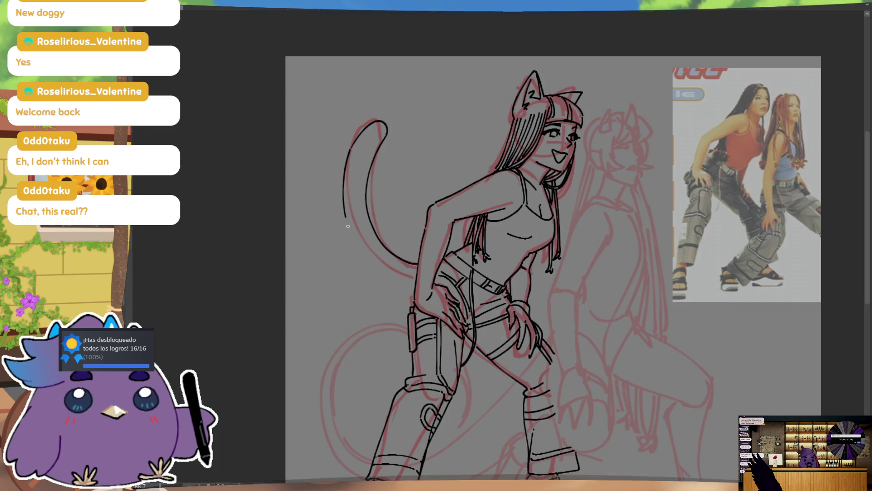
{"action": "key", "text": "ctrl+z"}
{"action": "mouse_move", "coordinate": [350, 149]}
{"action": "left_mouse_down"}
{"action": "mouse_move", "coordinate": [395, 269]}
{"action": "mouse_move", "coordinate": [416, 280]}
{"action": "left_mouse_up"}
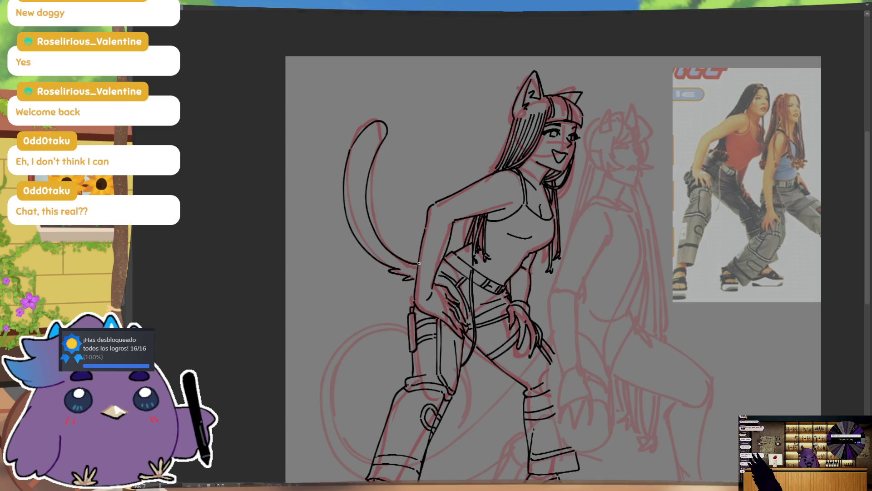
{"action": "key", "text": "m"}
{"action": "key", "text": "m"}
Reposition the view to see the whole figure
{"action": "left_click_drag", "start_coordinate": [700, 261], "coordinate": [646, 207]}
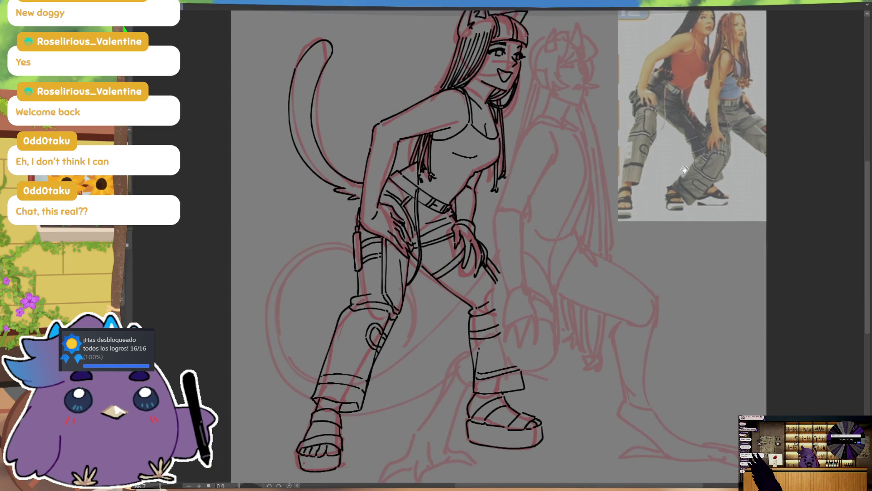
{"action": "left_click_drag", "start_coordinate": [686, 250], "coordinate": [658, 306]}
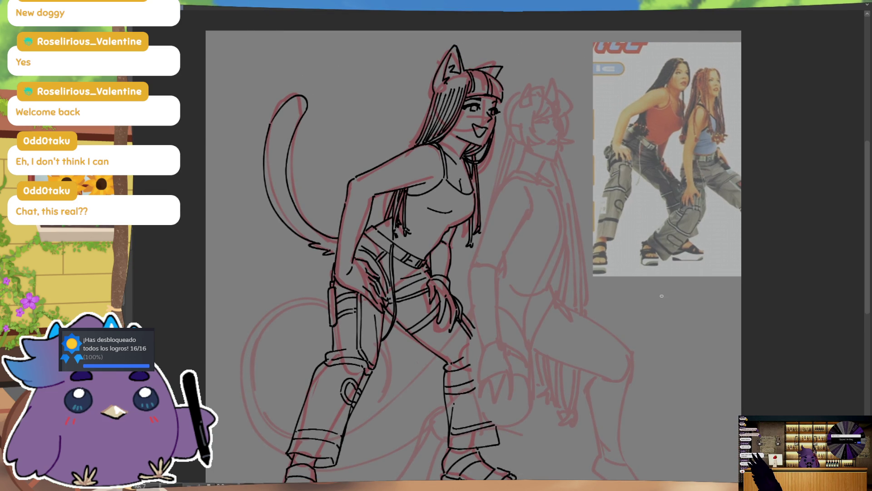
{"action": "scroll", "coordinate": [666, 374], "scroll_direction": "up", "scroll_amount": 3}
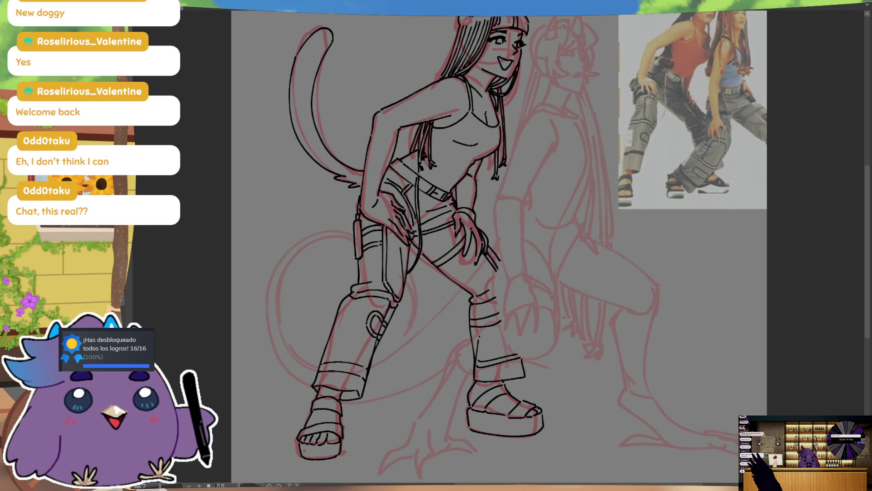
{"action": "scroll", "coordinate": [498, 272], "scroll_direction": "up", "scroll_amount": 2}
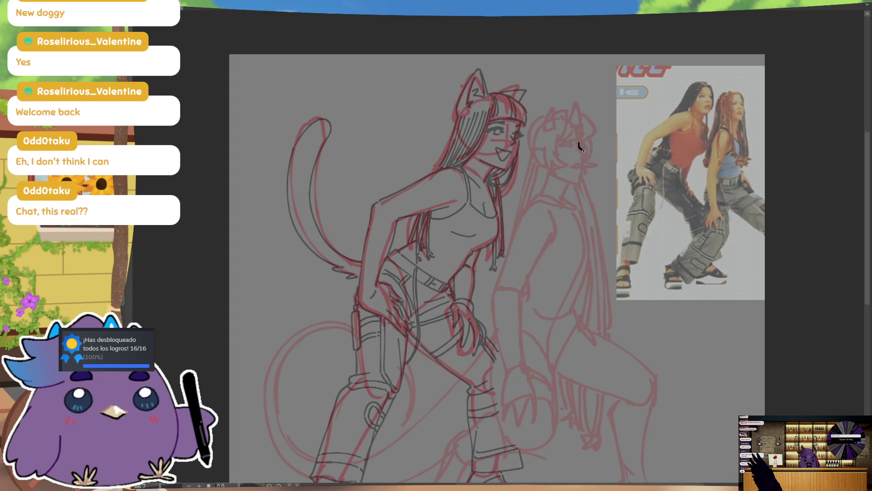
Ink the horned girl's profile, cheek, nose and mouth, retrying the jaw line
{"action": "left_click_drag", "start_coordinate": [580, 149], "coordinate": [584, 154]}
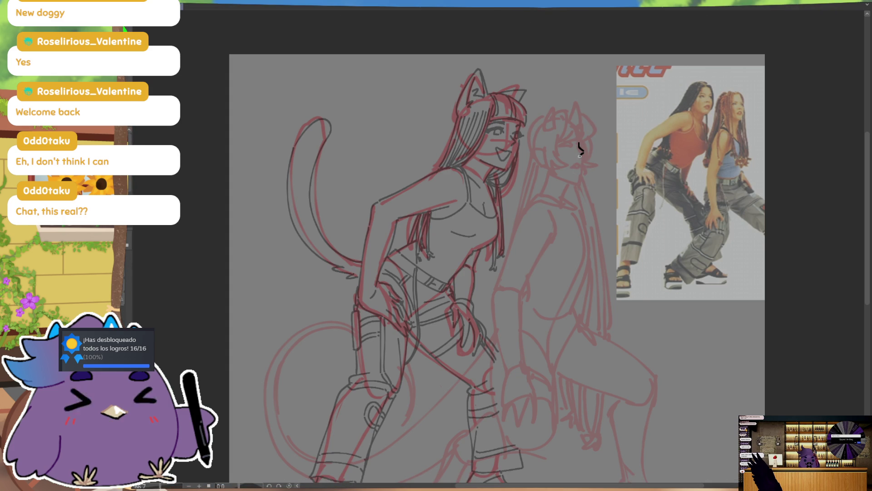
{"action": "left_click_drag", "start_coordinate": [587, 151], "coordinate": [581, 178]}
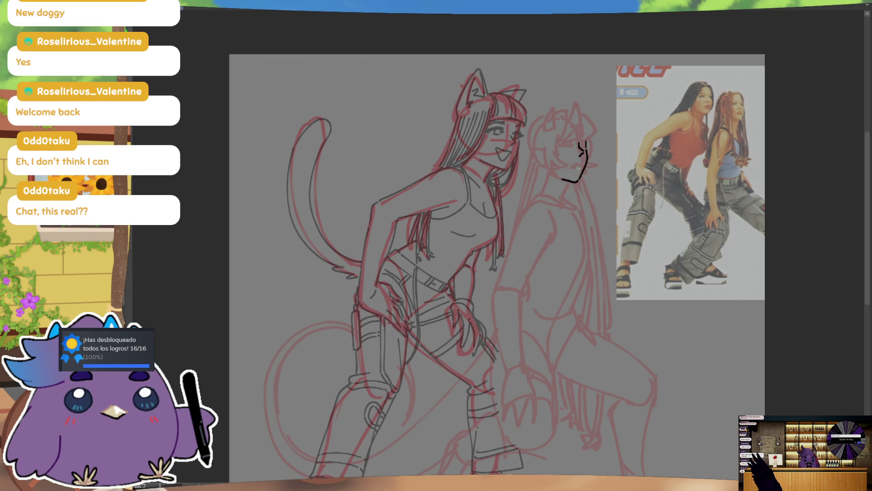
{"action": "key", "text": "ctrl+z"}
{"action": "left_click_drag", "start_coordinate": [574, 181], "coordinate": [570, 206]}
{"action": "key", "text": "ctrl+z"}
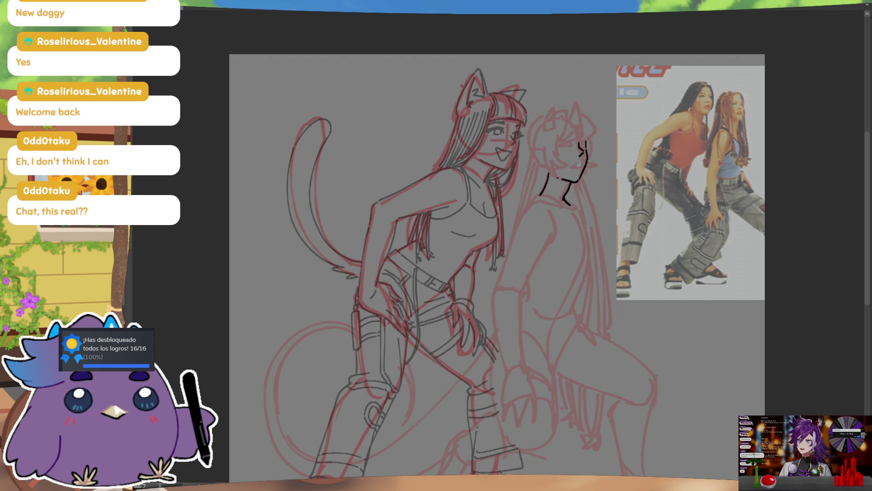
{"action": "left_click_drag", "start_coordinate": [568, 163], "coordinate": [577, 163]}
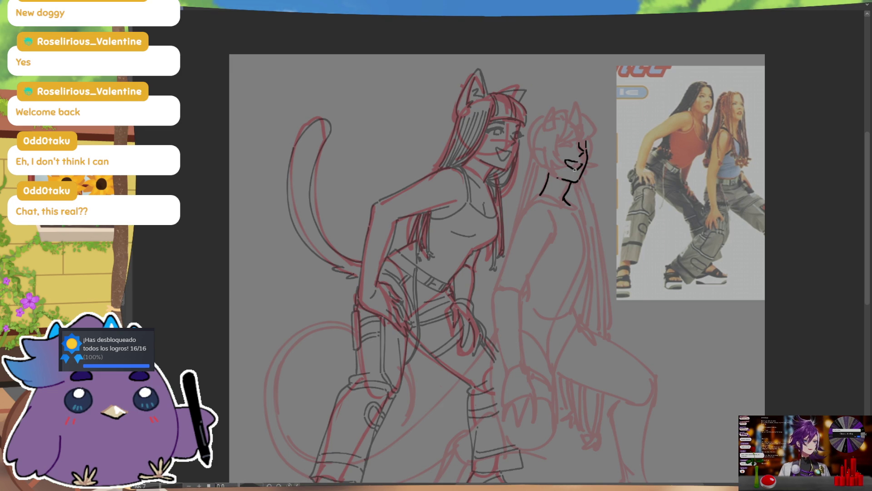
Erase part of the mouth stroke with the eraser and return to the pen, mirroring to check the face
{"action": "key", "text": "m"}
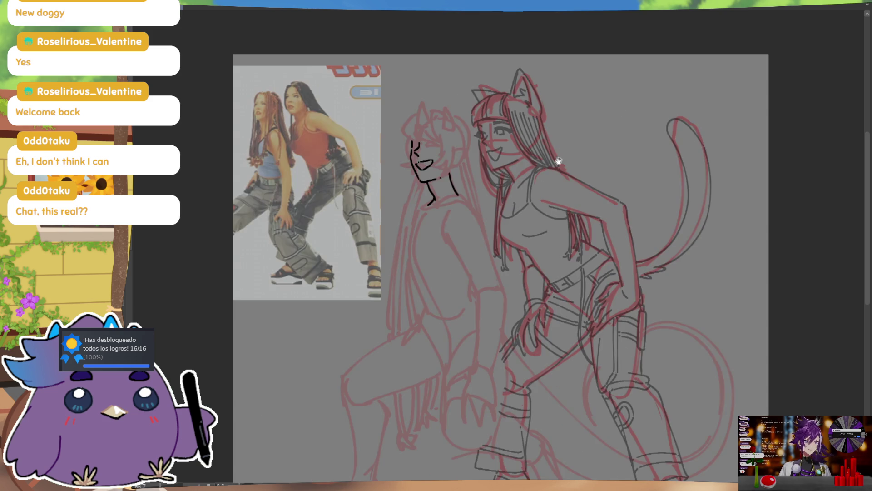
{"action": "left_click_drag", "start_coordinate": [558, 157], "coordinate": [656, 170]}
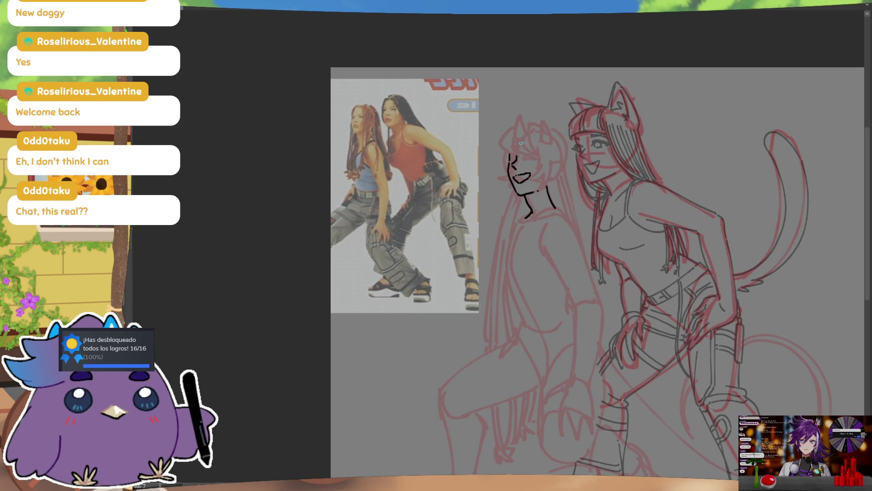
{"action": "key", "text": "e"}
{"action": "left_click_drag", "start_coordinate": [522, 176], "coordinate": [532, 172]}
{"action": "key", "text": "b"}
{"action": "key", "text": "m"}
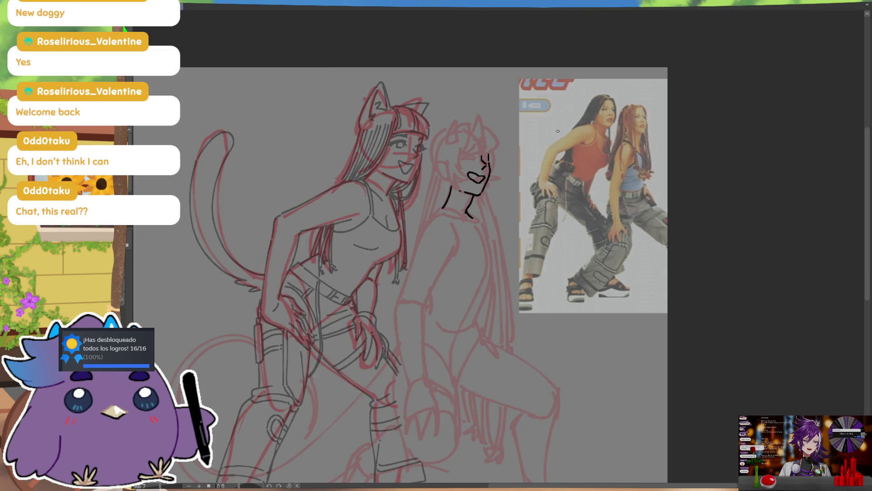
Erase the black mouth stroke, re-ink short nose and mouth lines and thicken the top-of-head line
{"action": "key", "text": "e"}
{"action": "left_click_drag", "start_coordinate": [470, 174], "coordinate": [483, 176]}
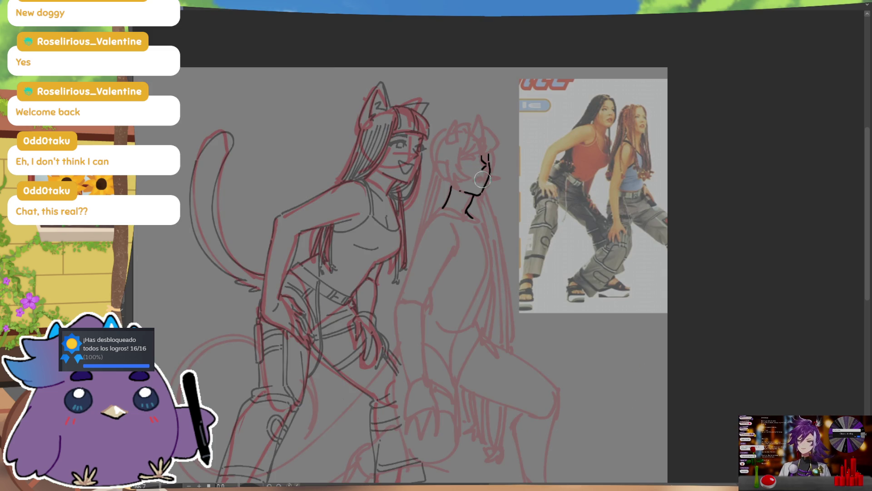
{"action": "key", "text": "e"}
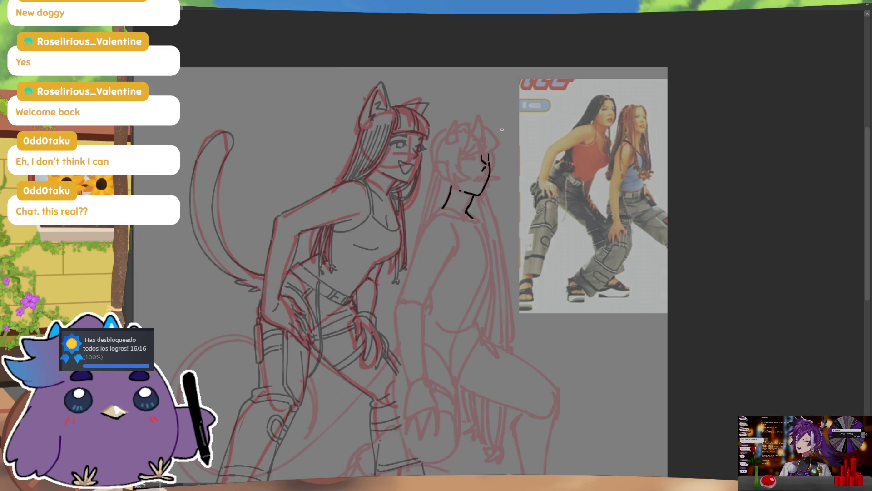
{"action": "key", "text": "m"}
{"action": "left_click_drag", "start_coordinate": [513, 178], "coordinate": [528, 175]}
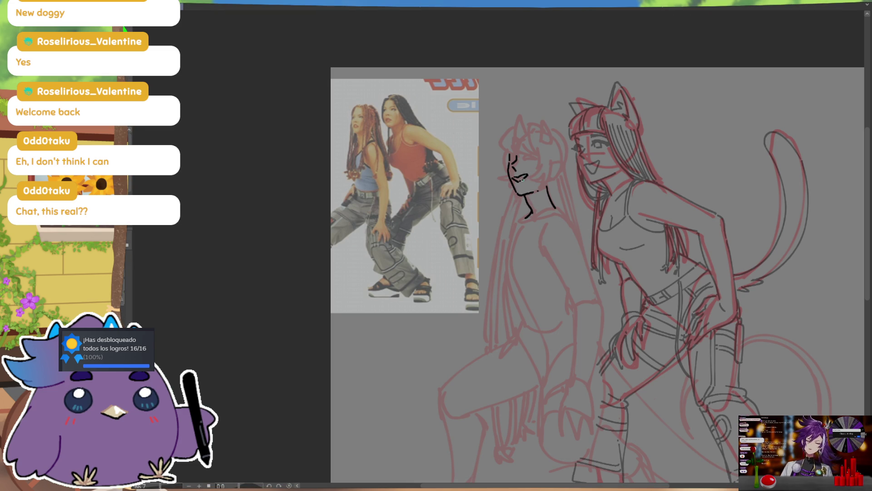
{"action": "key", "text": "m"}
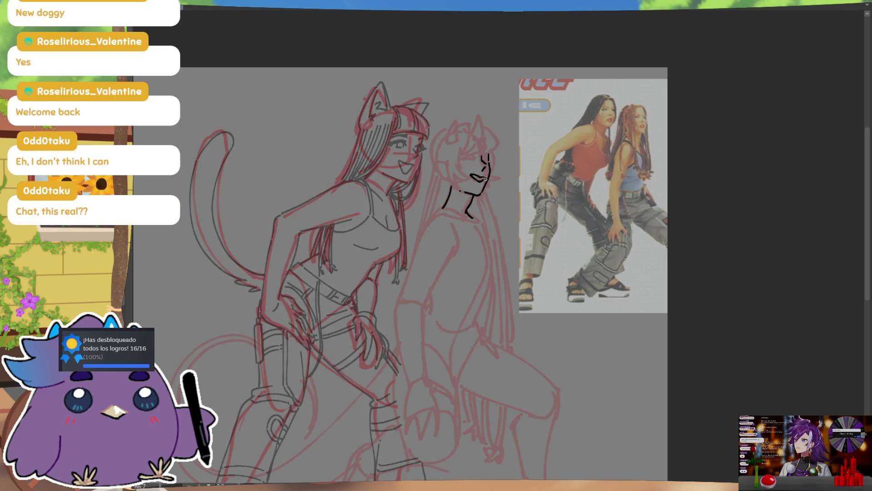
{"action": "left_click_drag", "start_coordinate": [519, 142], "coordinate": [543, 154]}
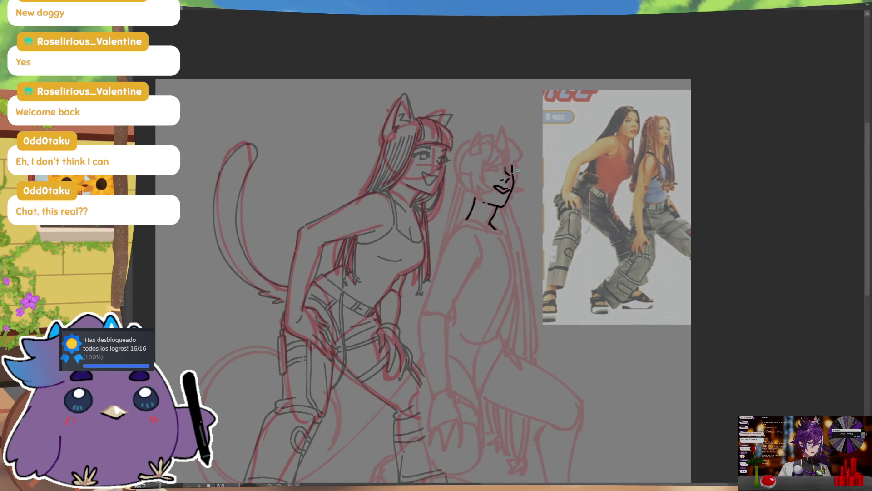
{"action": "key", "text": "m"}
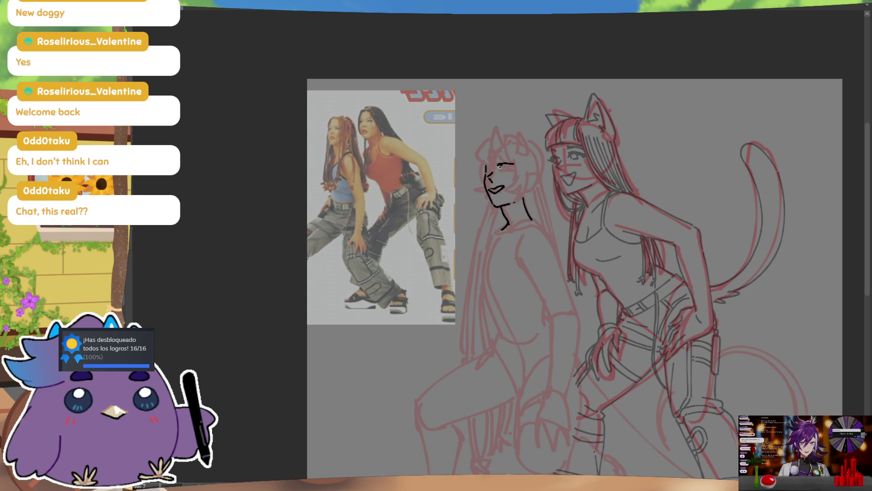
{"action": "left_click_drag", "start_coordinate": [500, 165], "coordinate": [511, 164]}
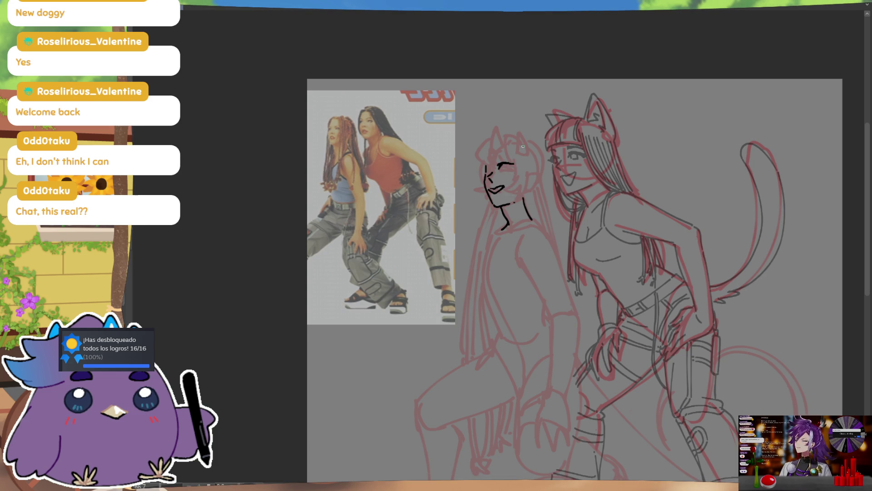
{"action": "key", "text": "m"}
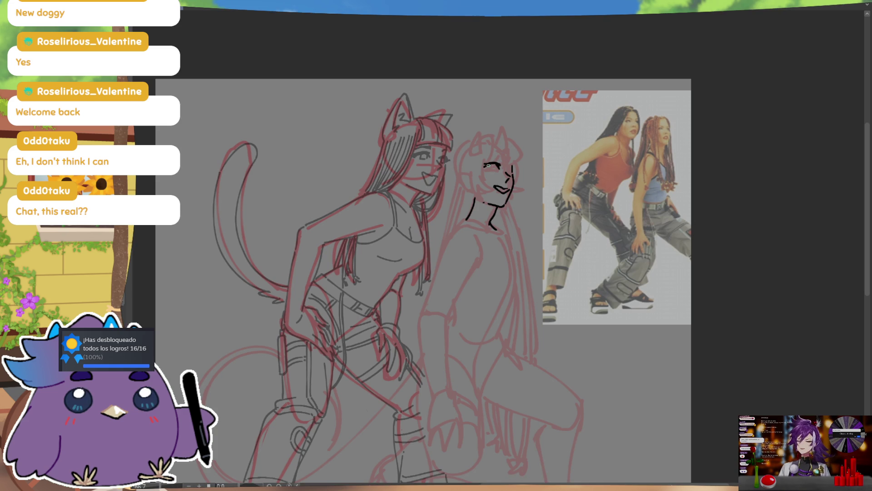
Ink both eyes as dark dots, redraw the jaw line and add a short face stroke
{"action": "left_click_drag", "start_coordinate": [489, 165], "coordinate": [494, 170]}
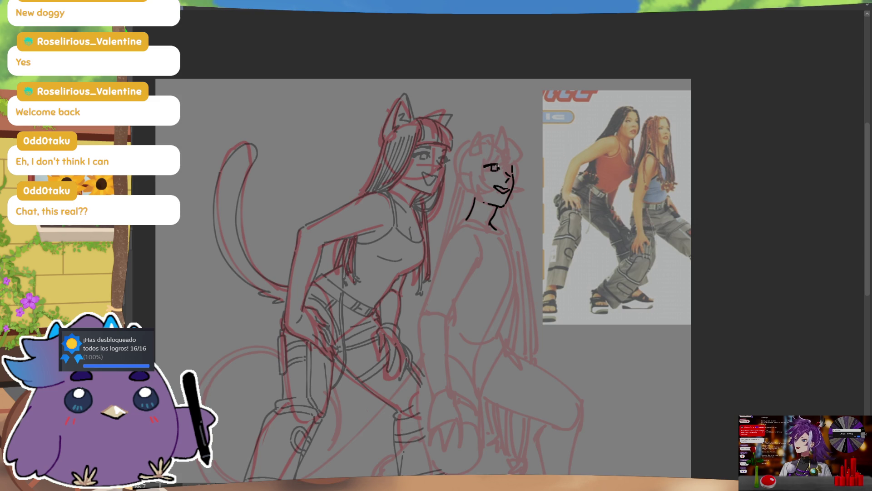
{"action": "left_click_drag", "start_coordinate": [508, 166], "coordinate": [513, 169]}
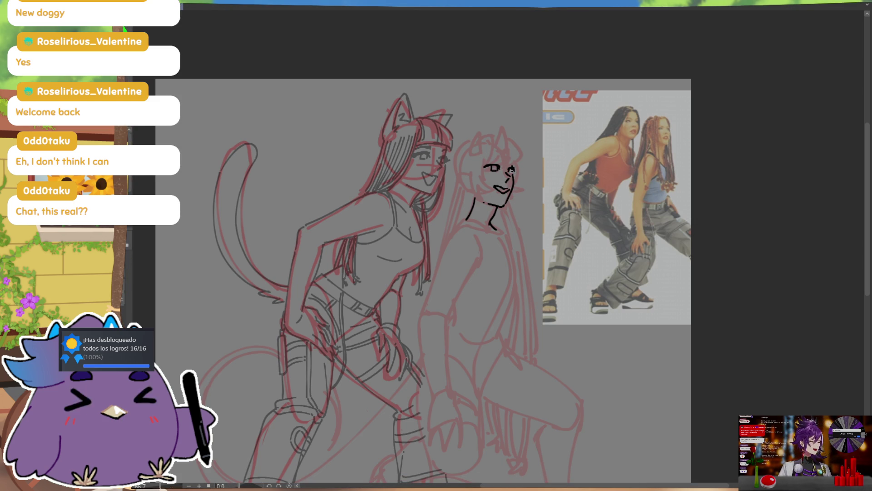
{"action": "key", "text": "m"}
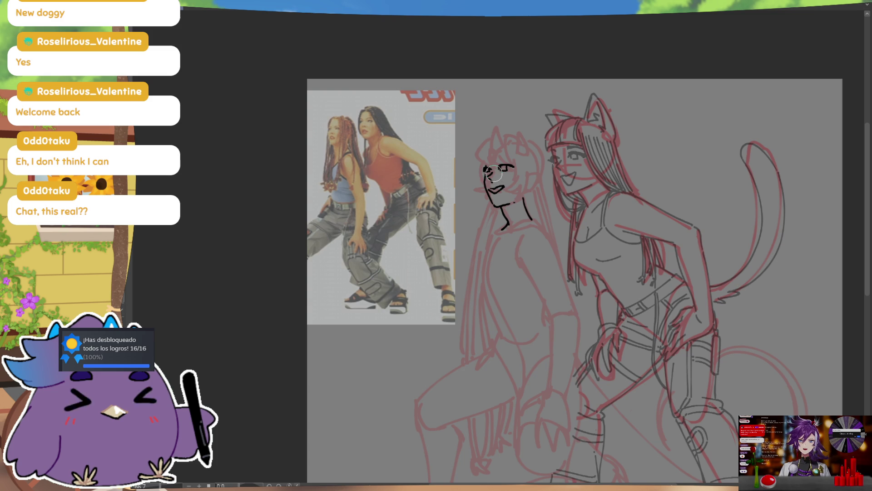
{"action": "left_click_drag", "start_coordinate": [487, 168], "coordinate": [489, 171]}
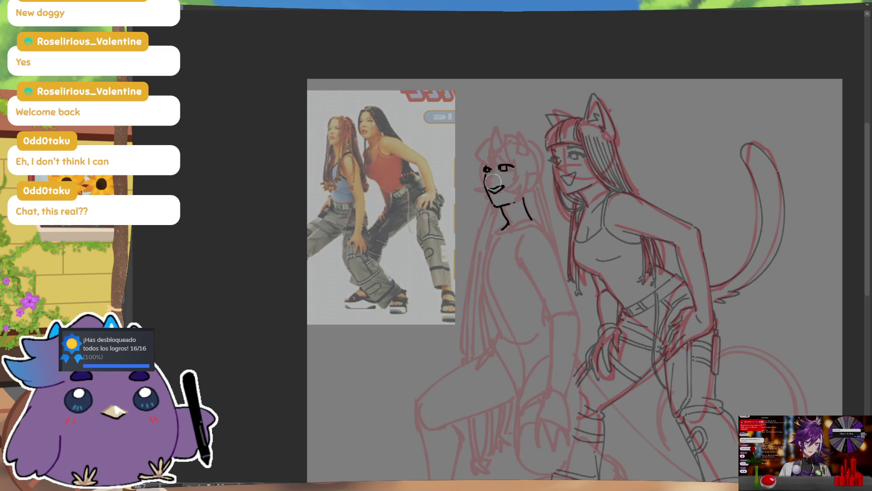
{"action": "key", "text": "ctrl+z"}
{"action": "left_click_drag", "start_coordinate": [485, 183], "coordinate": [494, 200]}
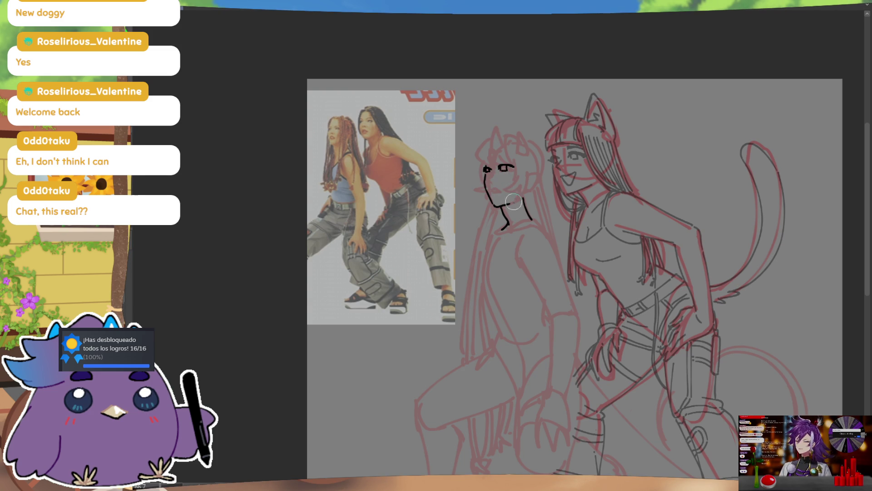
{"action": "key", "text": "m"}
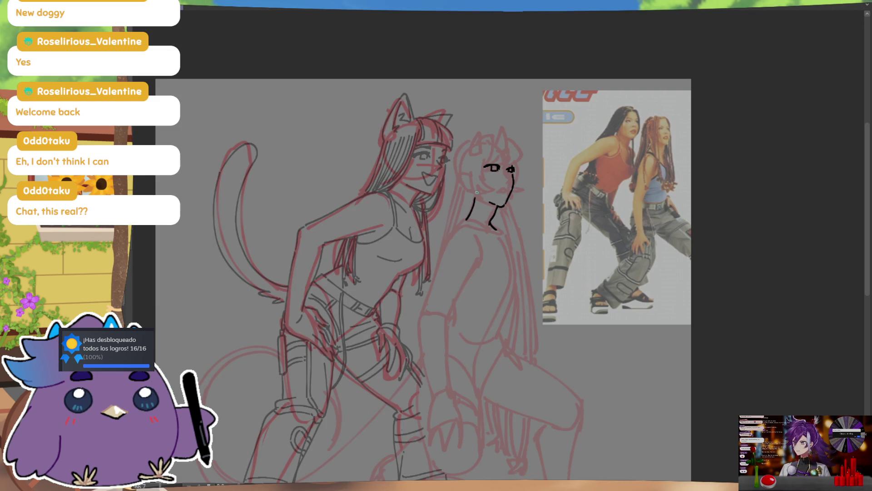
{"action": "key", "text": "m"}
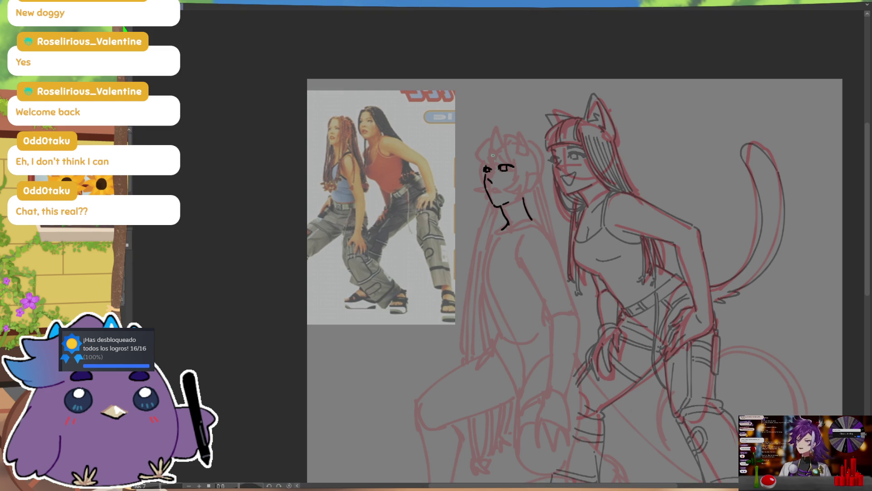
{"action": "left_click_drag", "start_coordinate": [491, 177], "coordinate": [489, 183]}
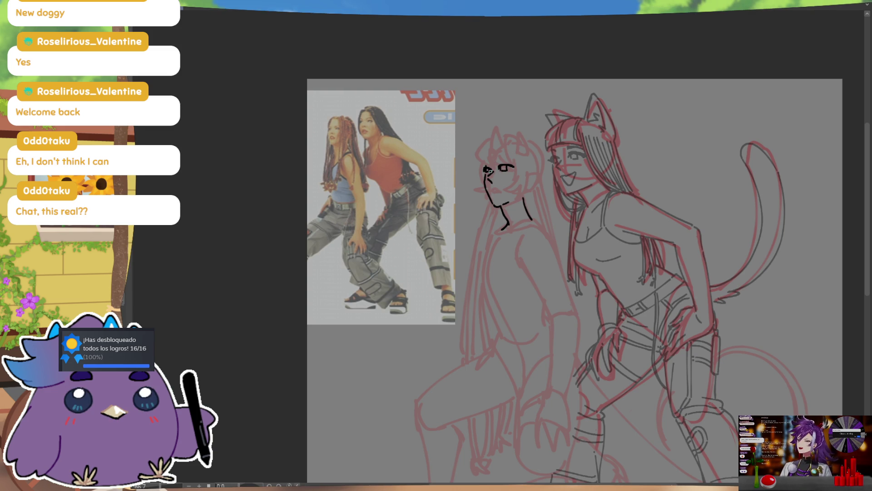
{"action": "key", "text": "m"}
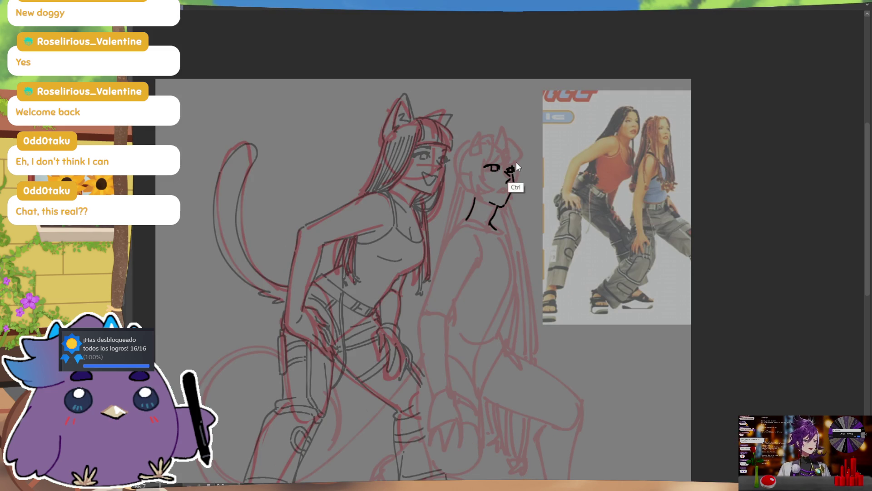
{"action": "left_click_drag", "start_coordinate": [508, 171], "coordinate": [511, 173]}
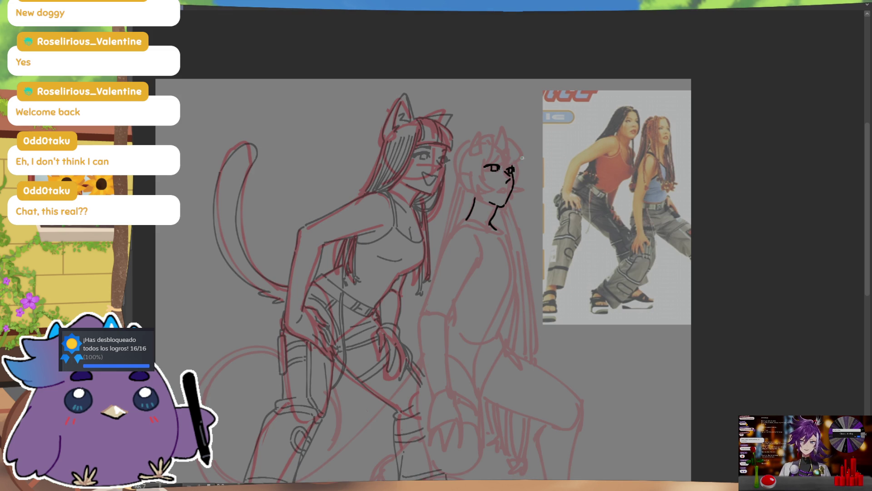
{"action": "key", "text": "m"}
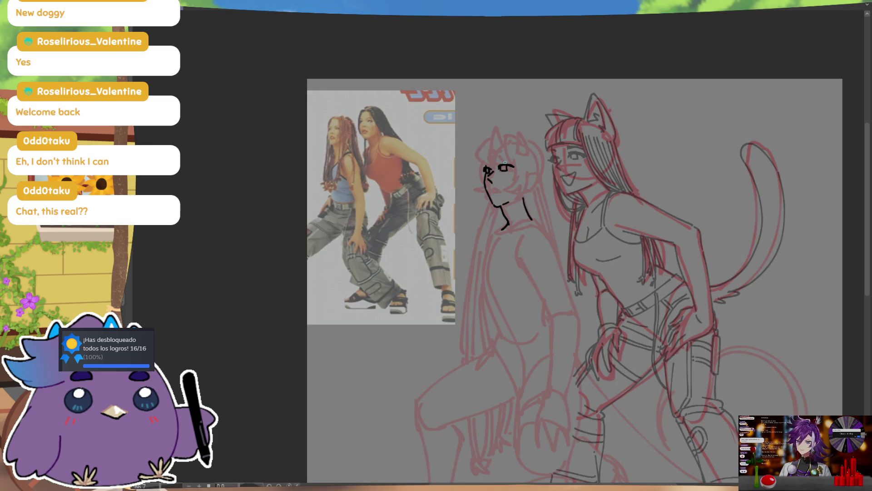
Thicken the upper lid, ink the brow and a short mouth, then darken the right eye
{"action": "left_click_drag", "start_coordinate": [500, 160], "coordinate": [515, 158]}
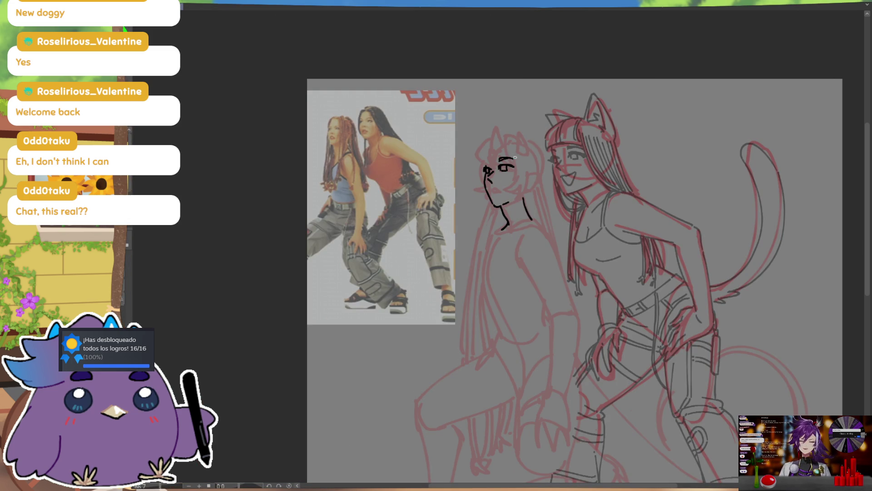
{"action": "key", "text": "m"}
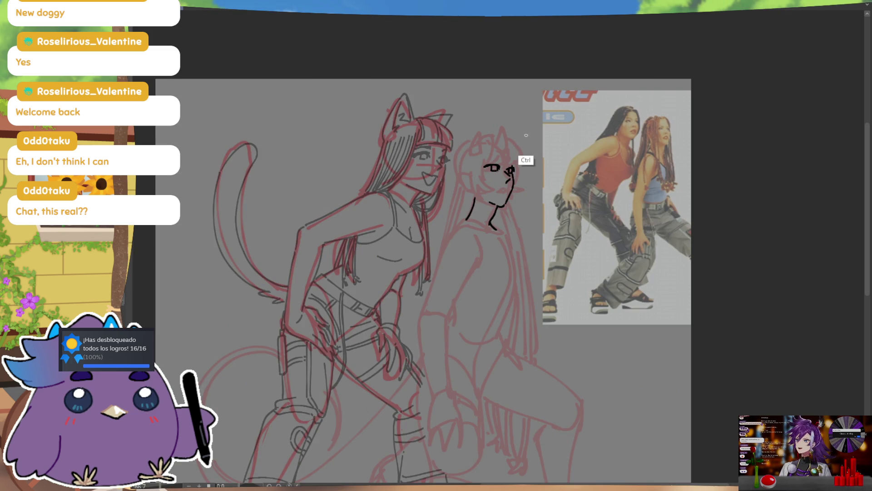
{"action": "left_click_drag", "start_coordinate": [483, 162], "coordinate": [499, 158]}
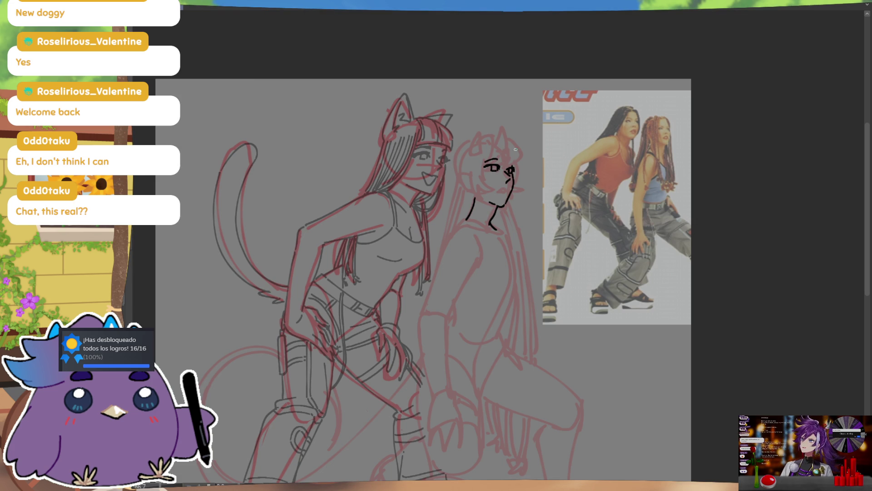
{"action": "left_click_drag", "start_coordinate": [495, 189], "coordinate": [510, 188]}
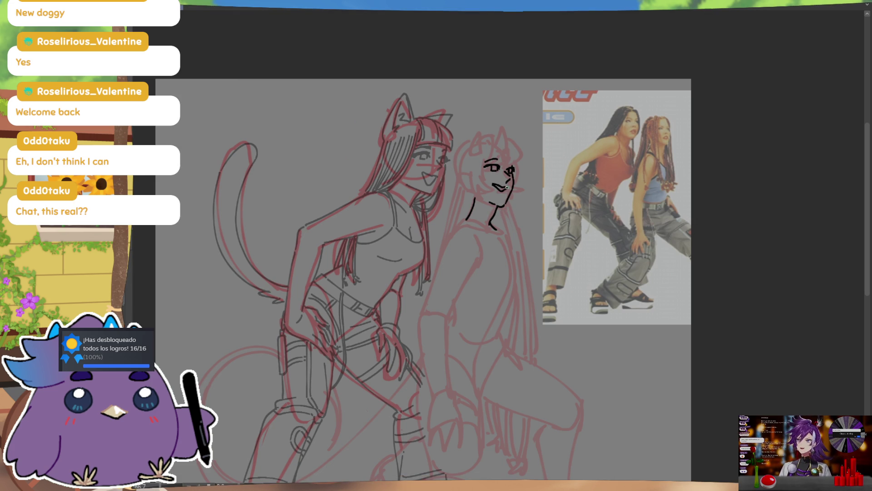
{"action": "key", "text": "m"}
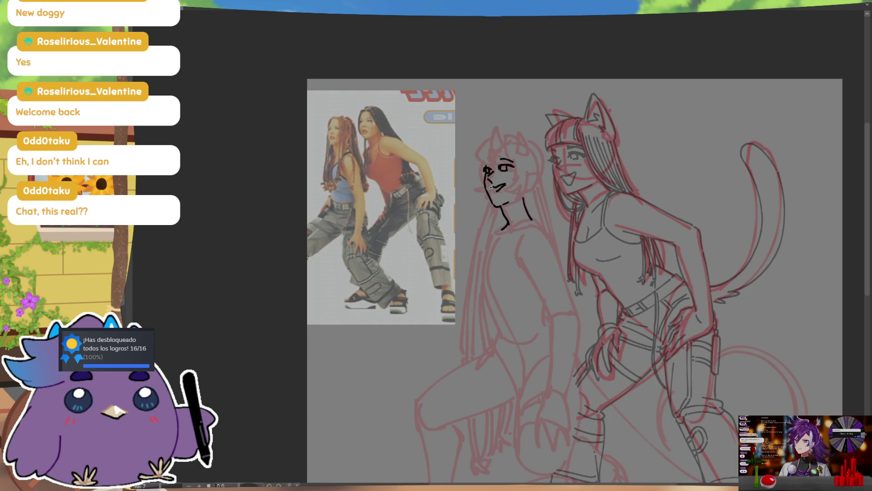
{"action": "key", "text": "ctrl+z"}
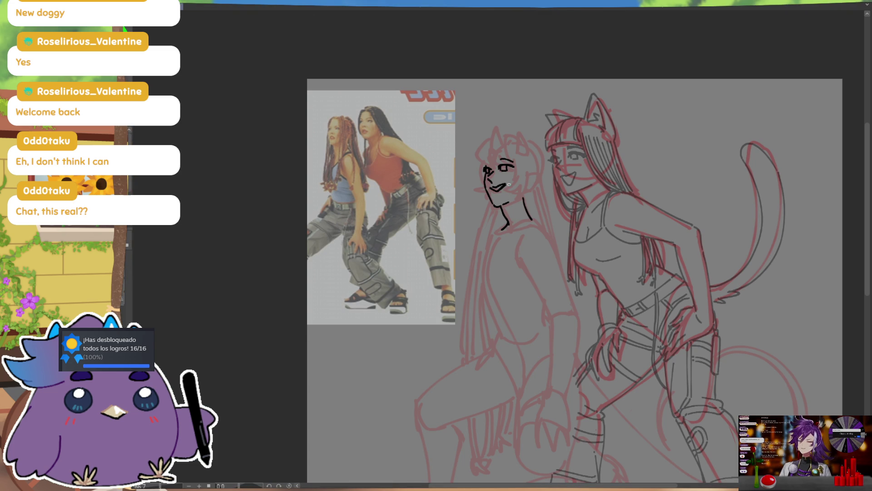
{"action": "key", "text": "m"}
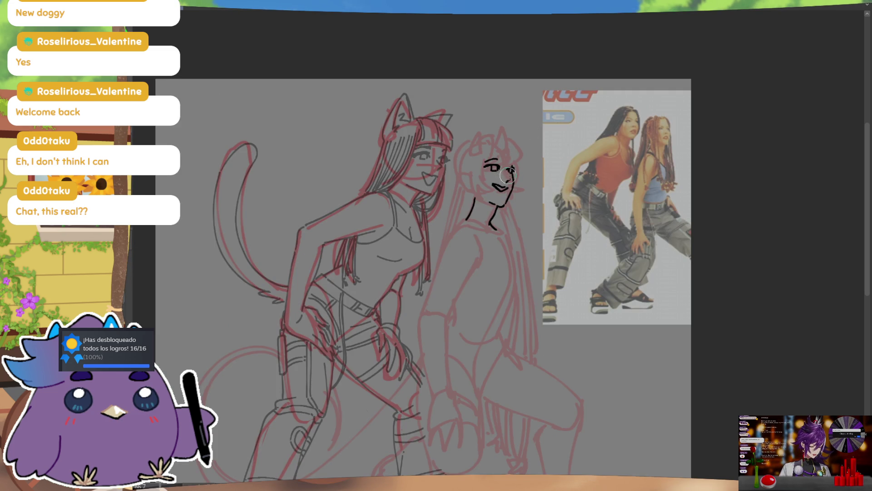
{"action": "key", "text": "m"}
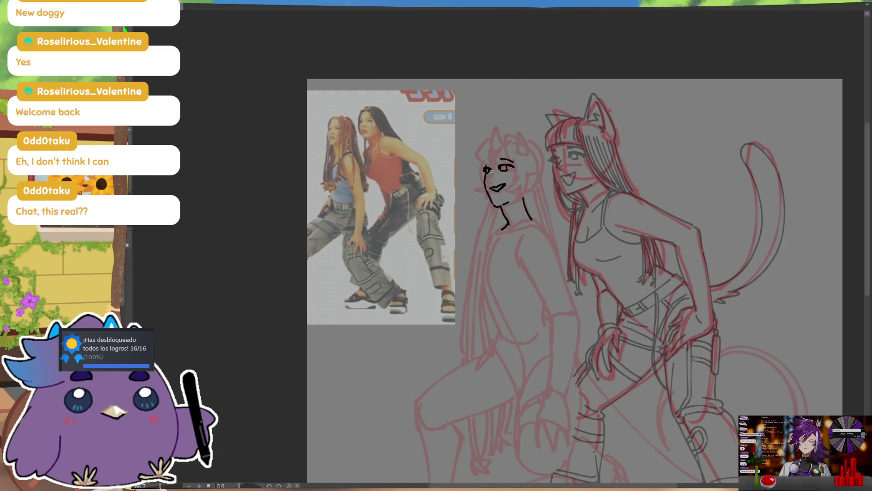
{"action": "key", "text": "m"}
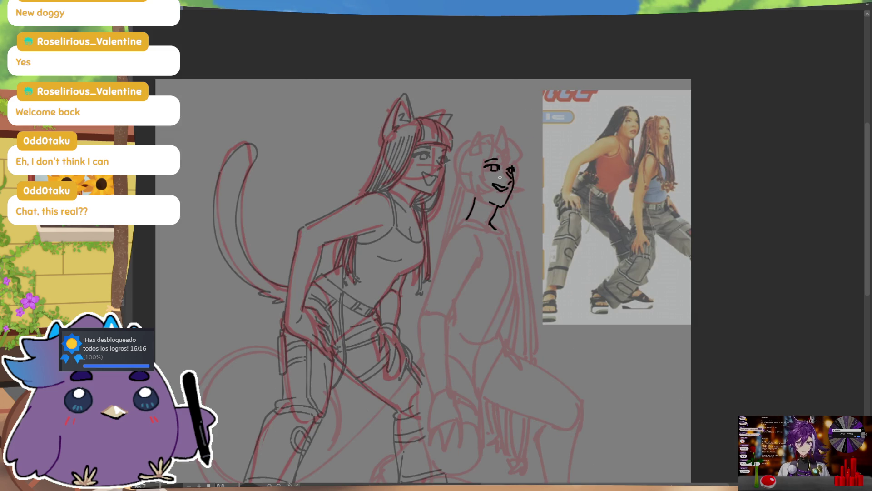
{"action": "key", "text": "m"}
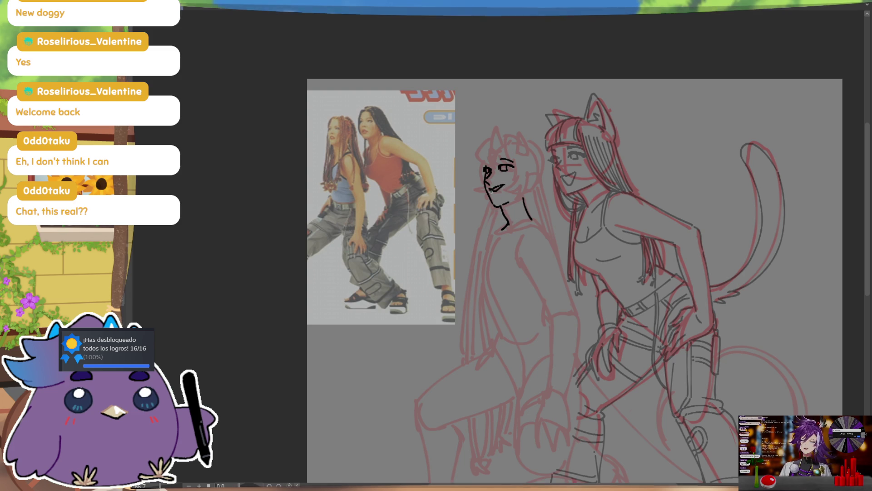
{"action": "key", "text": "m"}
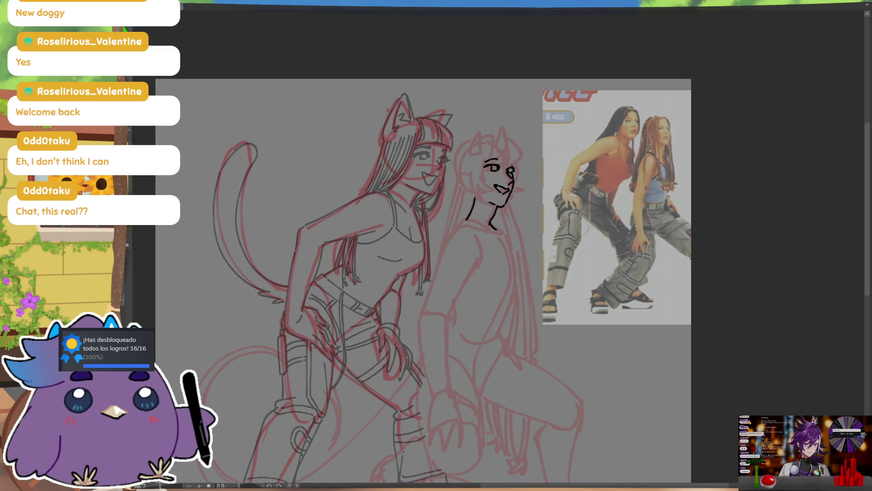
{"action": "left_click_drag", "start_coordinate": [508, 169], "coordinate": [512, 174]}
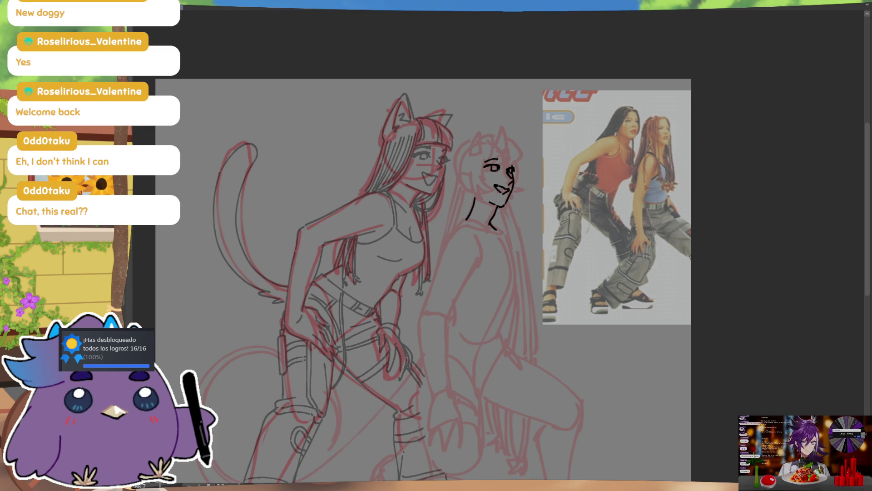
Undo the stray short stroke beside the horned girl's neck
{"action": "key", "text": "ctrl+z"}
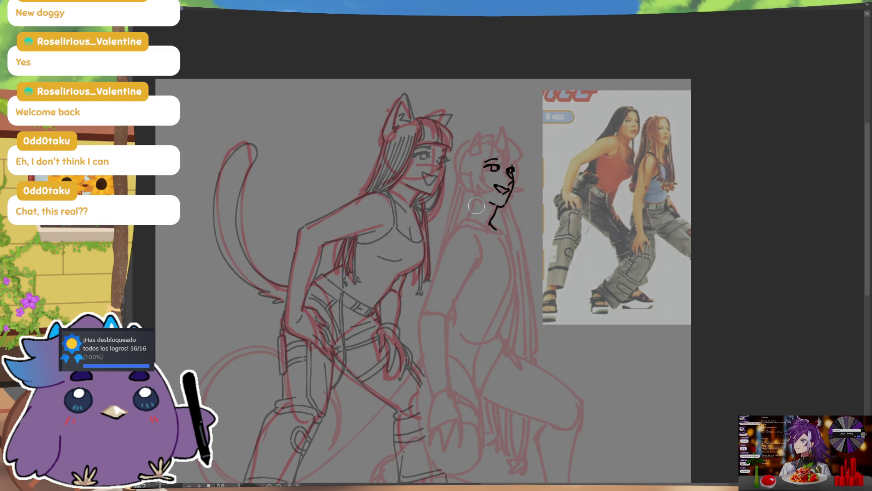
Ink the line below the neck, the shoulder curve and the diagonal strap of the top, redrawing the strap
{"action": "key", "text": "m"}
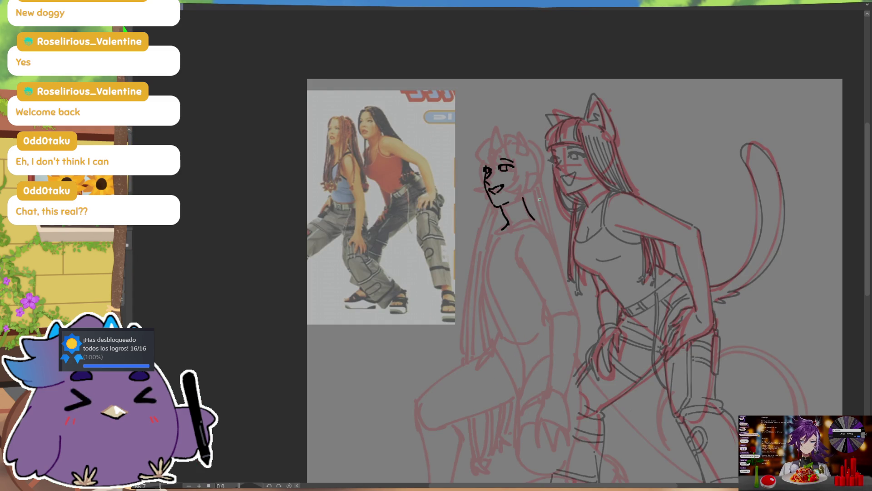
{"action": "key", "text": "m"}
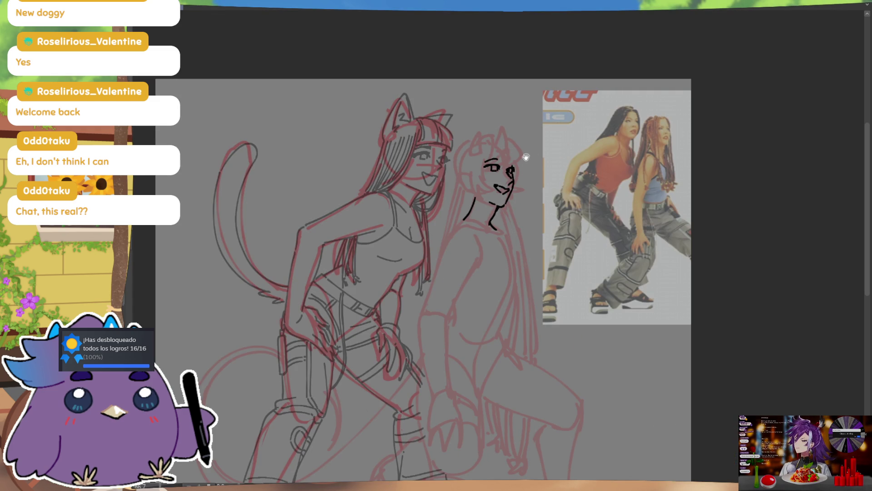
{"action": "left_click_drag", "start_coordinate": [525, 157], "coordinate": [636, 229]}
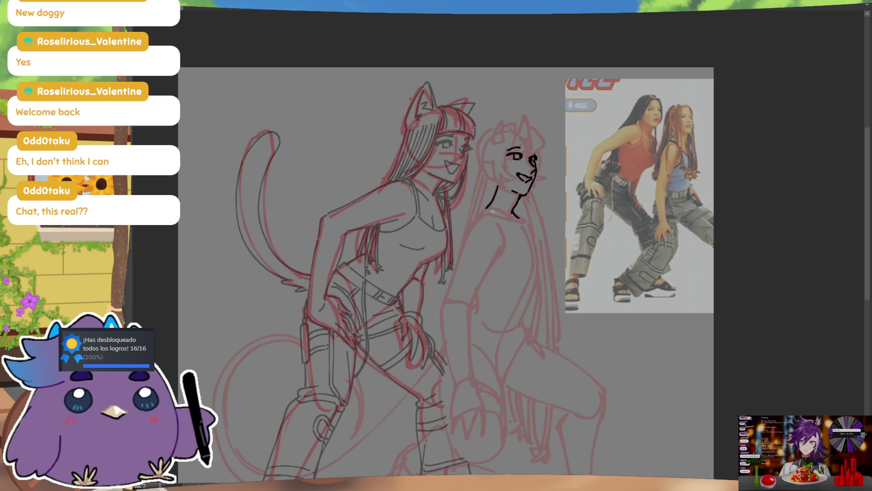
{"action": "mouse_move", "coordinate": [486, 213]}
{"action": "left_mouse_down"}
{"action": "mouse_move", "coordinate": [505, 253]}
{"action": "mouse_move", "coordinate": [482, 280]}
{"action": "left_mouse_up"}
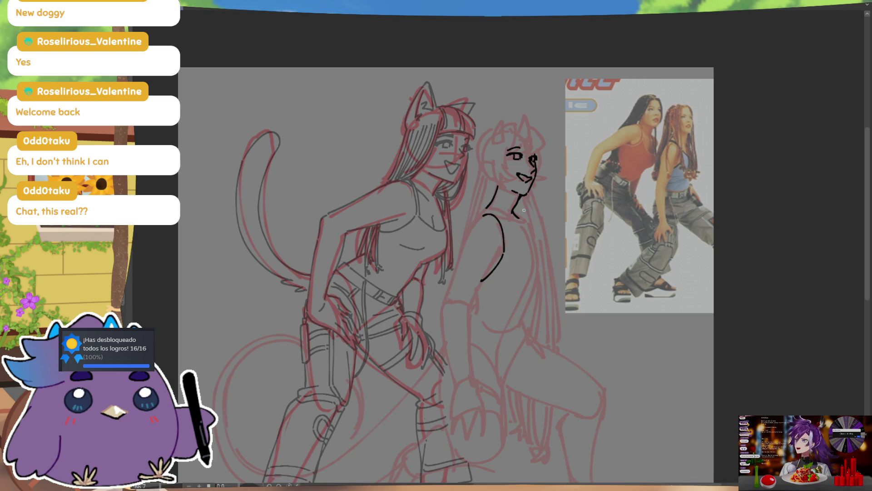
{"action": "left_click_drag", "start_coordinate": [481, 214], "coordinate": [533, 251]}
{"action": "key", "text": "ctrl+z"}
{"action": "key", "text": "ctrl+z"}
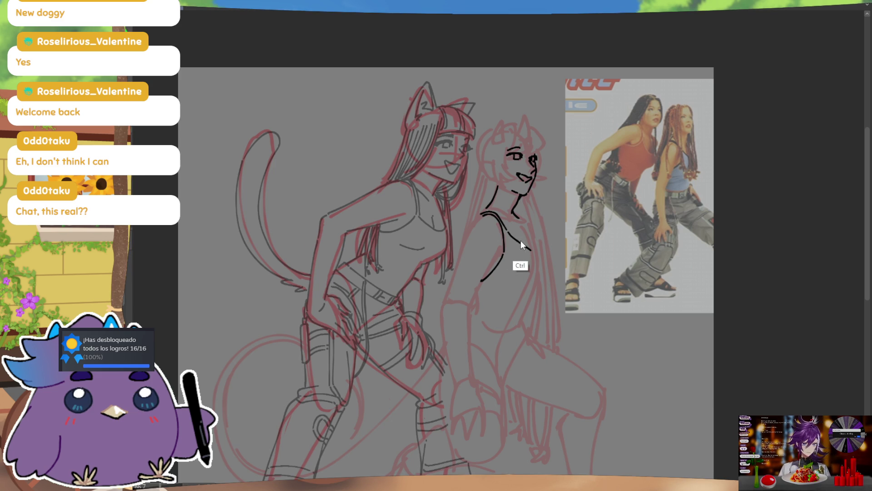
{"action": "key", "text": "ctrl+z"}
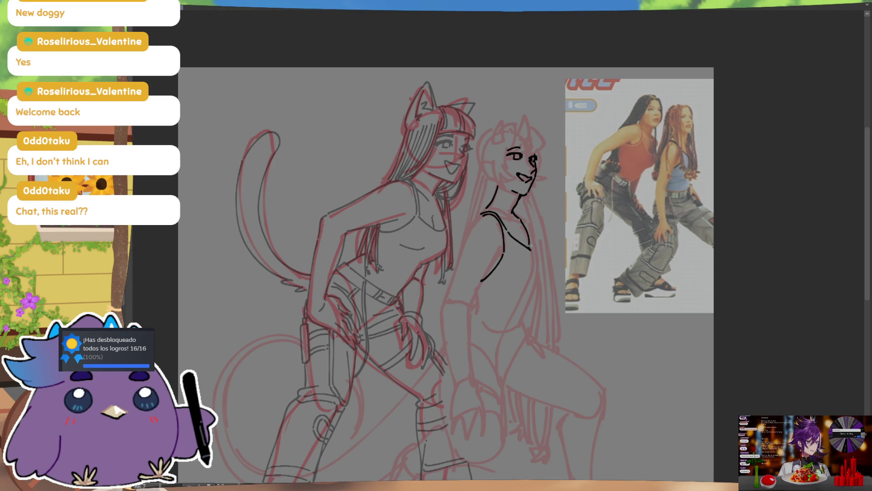
{"action": "left_click_drag", "start_coordinate": [508, 230], "coordinate": [532, 250]}
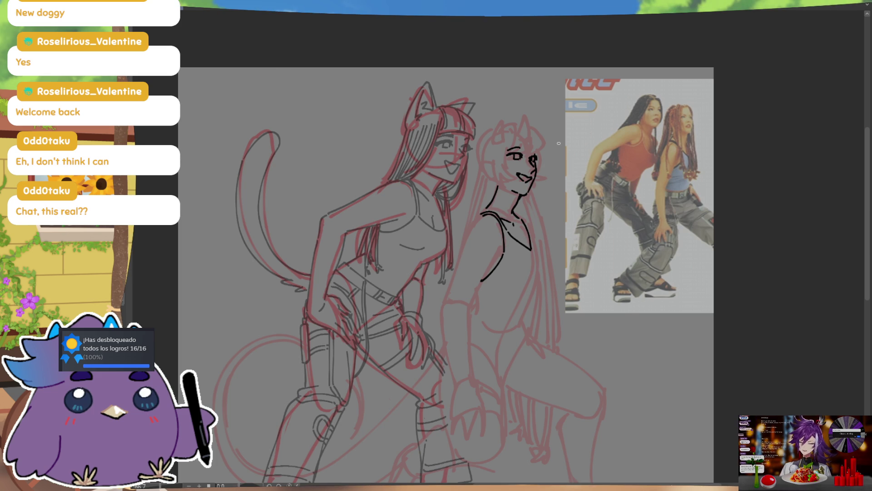
Redraw the shoulder line shorter and ink the upper contour of the right arm, undoing a body line
{"action": "key", "text": "m"}
{"action": "left_click_drag", "start_coordinate": [467, 232], "coordinate": [467, 294]}
{"action": "key", "text": "m"}
{"action": "key", "text": "ctrl+z"}
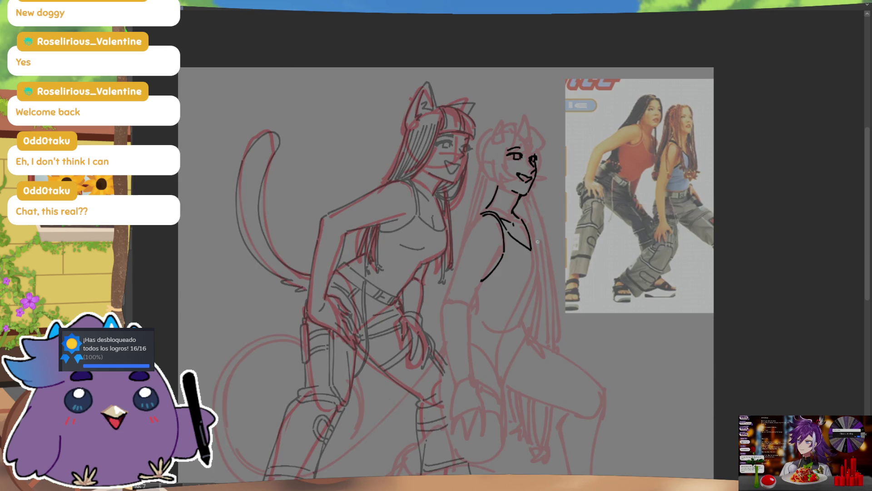
{"action": "left_click_drag", "start_coordinate": [518, 218], "coordinate": [530, 250]}
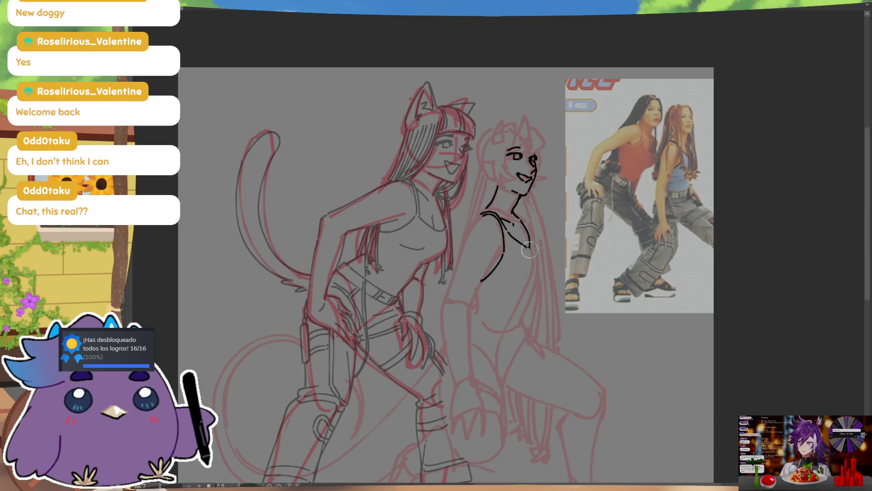
{"action": "left_click_drag", "start_coordinate": [526, 226], "coordinate": [540, 261]}
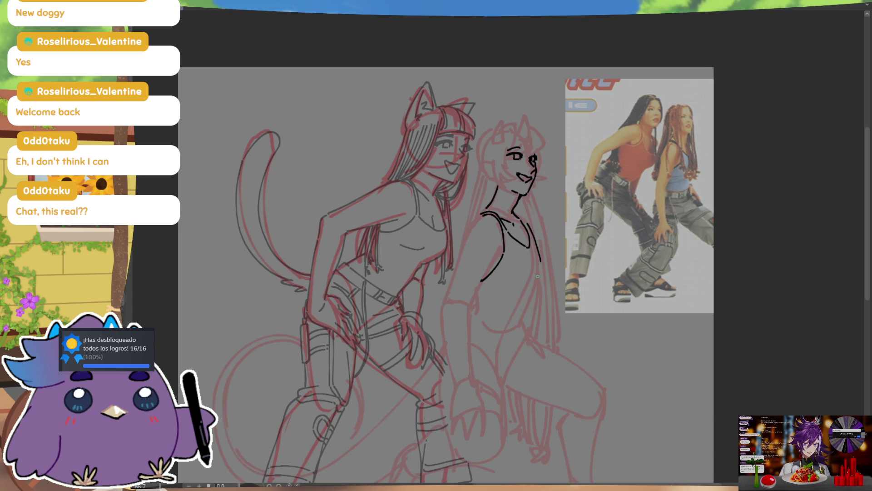
{"action": "key", "text": "ctrl"}
{"action": "key", "text": "ctrl+z"}
Extend the arm line downward and add short strokes closing the top's curved lower hem
{"action": "mouse_move", "coordinate": [538, 290]}
{"action": "left_mouse_down"}
{"action": "mouse_move", "coordinate": [528, 317]}
{"action": "mouse_move", "coordinate": [498, 322]}
{"action": "mouse_move", "coordinate": [528, 316]}
{"action": "left_mouse_up"}
{"action": "key", "text": "ctrl+z"}
{"action": "key", "text": "ctrl+z"}
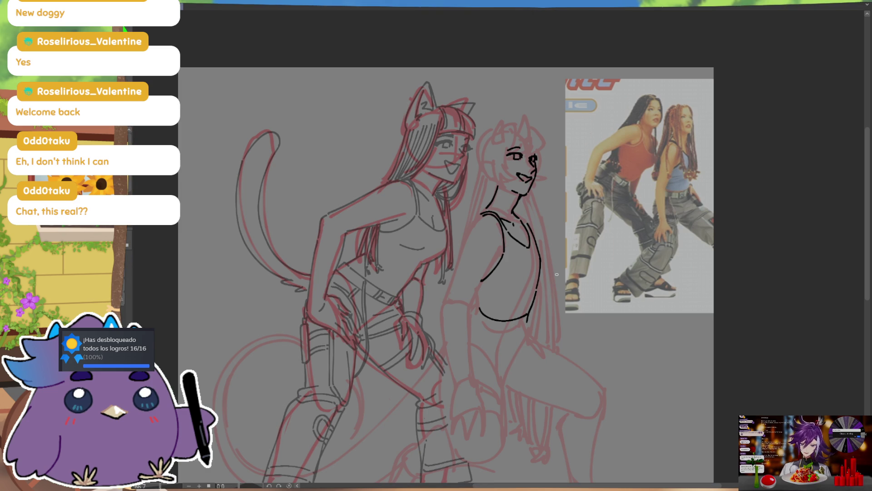
{"action": "left_click_drag", "start_coordinate": [525, 292], "coordinate": [510, 317]}
{"action": "key", "text": "m"}
{"action": "left_click_drag", "start_coordinate": [518, 280], "coordinate": [521, 300]}
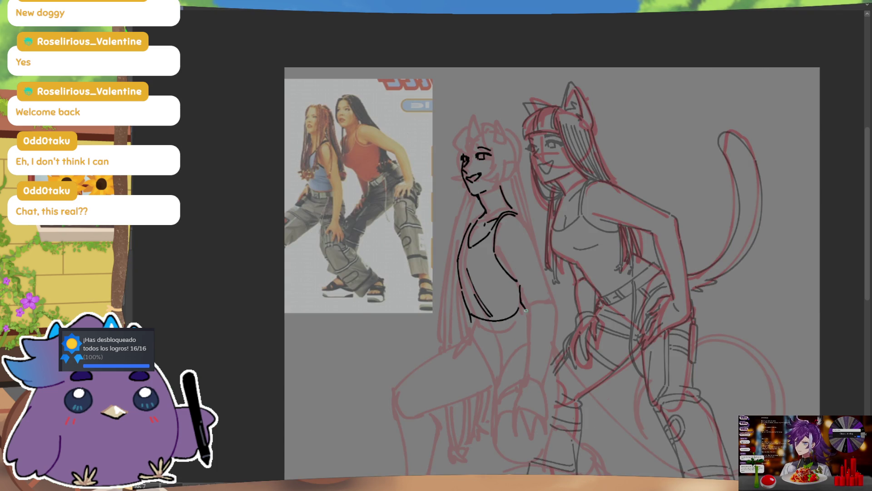
{"action": "key", "text": "m"}
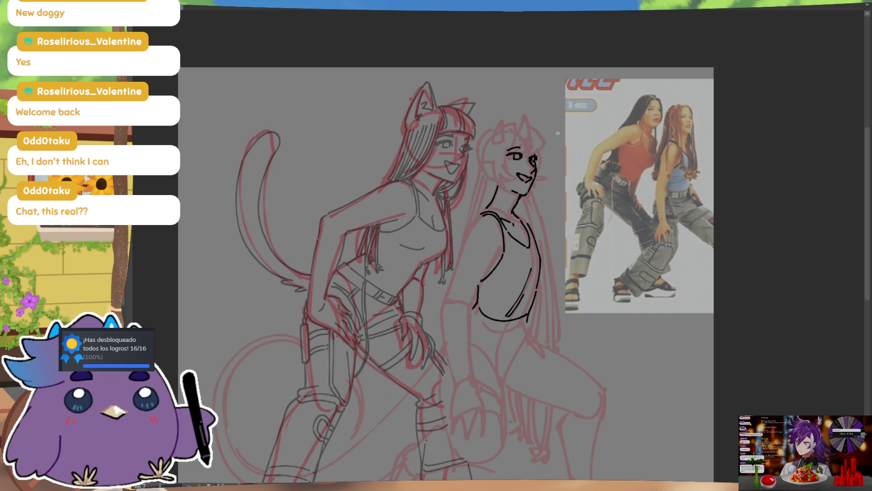
Ink the pointed horn's edges, the left cheek and face side, and the rounded top-back of the head
{"action": "left_click_drag", "start_coordinate": [523, 142], "coordinate": [533, 142]}
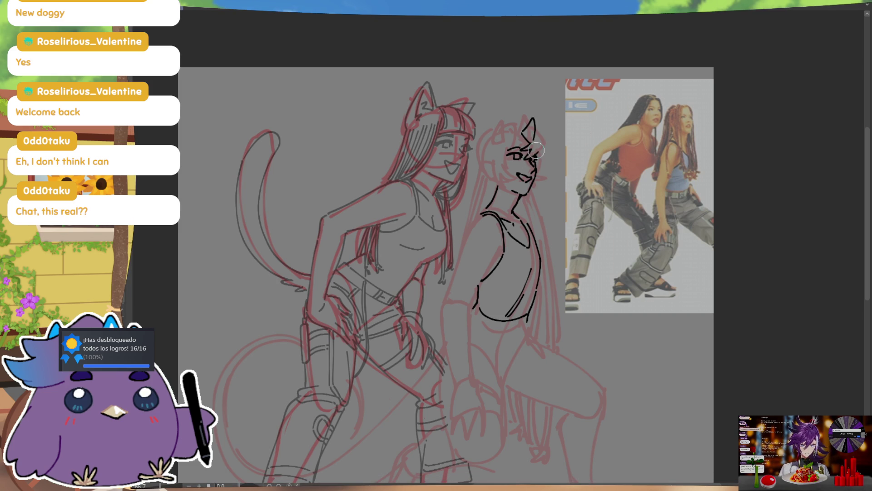
{"action": "mouse_move", "coordinate": [535, 129]}
{"action": "left_mouse_down"}
{"action": "mouse_move", "coordinate": [545, 143]}
{"action": "mouse_move", "coordinate": [538, 151]}
{"action": "left_mouse_up"}
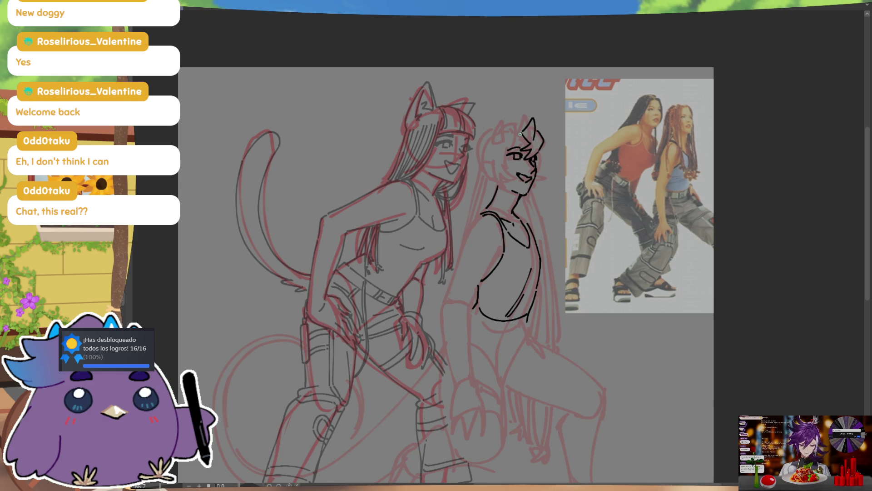
{"action": "left_click_drag", "start_coordinate": [508, 142], "coordinate": [527, 121]}
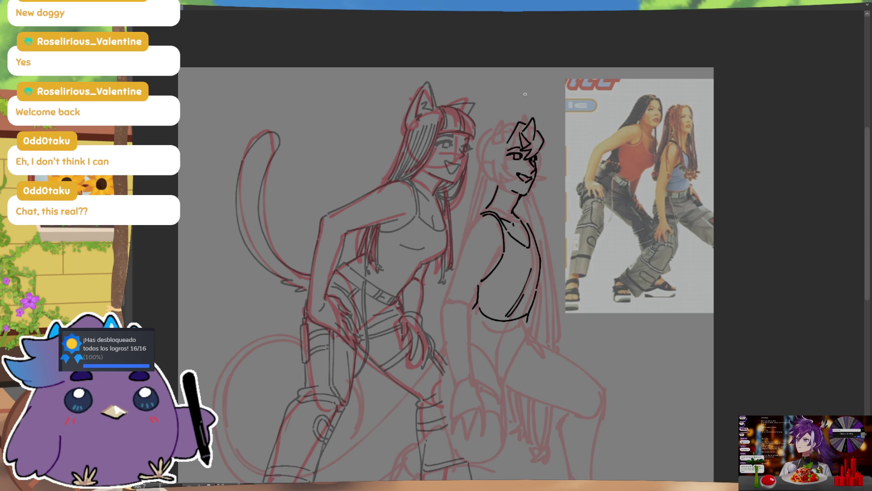
{"action": "left_click_drag", "start_coordinate": [510, 145], "coordinate": [503, 164]}
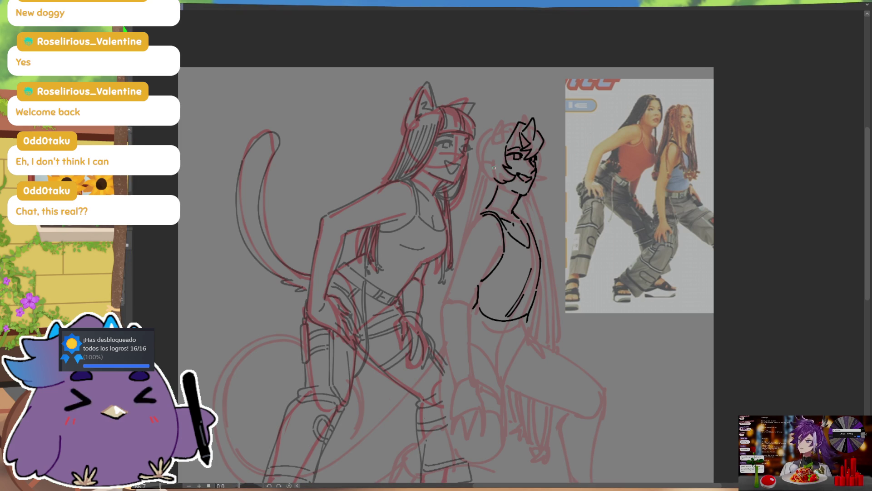
{"action": "left_click_drag", "start_coordinate": [493, 146], "coordinate": [492, 180]}
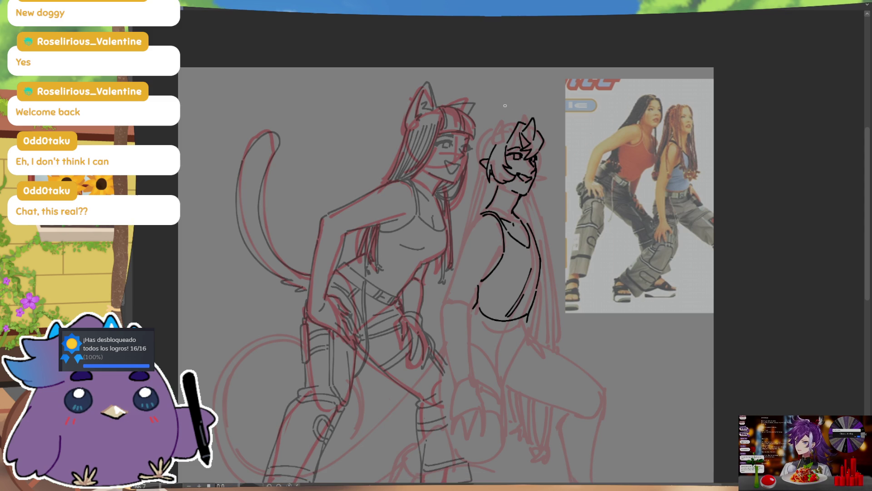
{"action": "left_click_drag", "start_coordinate": [518, 122], "coordinate": [490, 142]}
{"action": "key", "text": "m"}
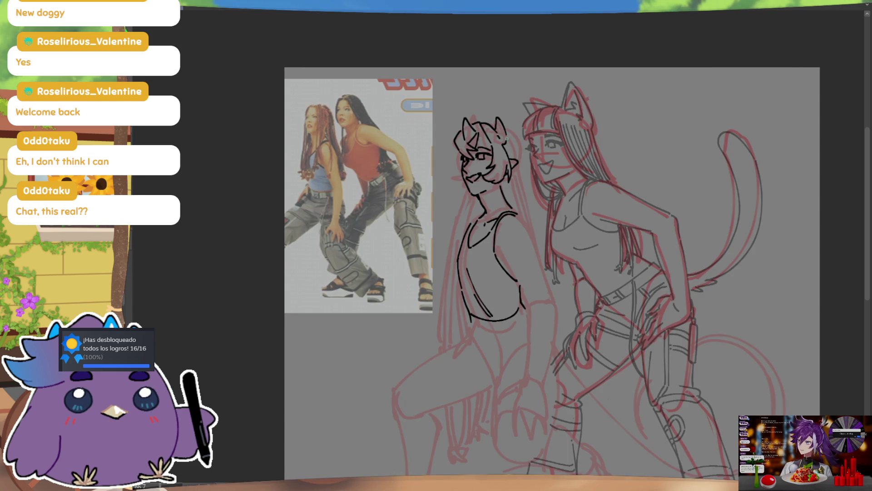
{"action": "key", "text": "m"}
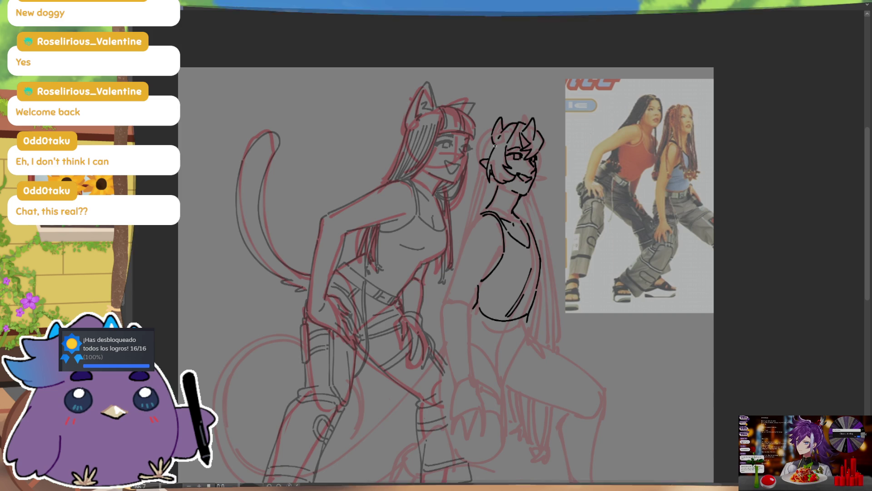
Ink hair strands down the head's left side, then show the finished coloured illustration
{"action": "left_click_drag", "start_coordinate": [494, 141], "coordinate": [482, 161]}
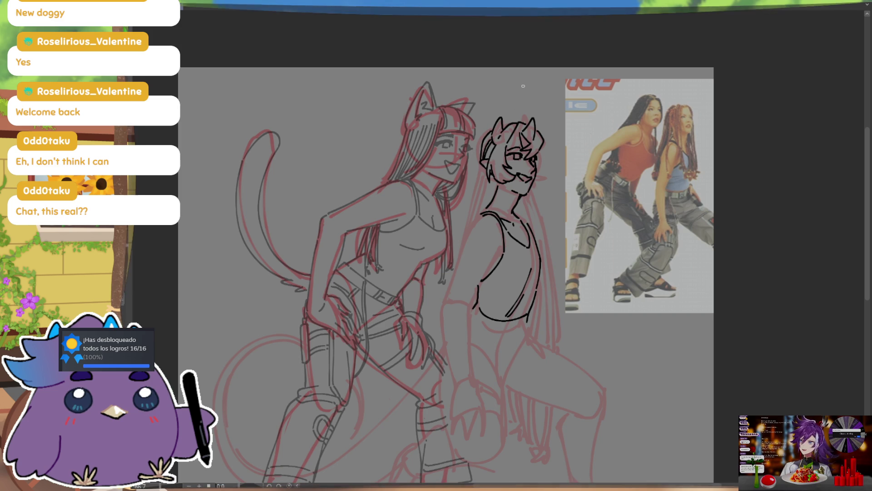
{"action": "left_click_drag", "start_coordinate": [491, 137], "coordinate": [483, 163]}
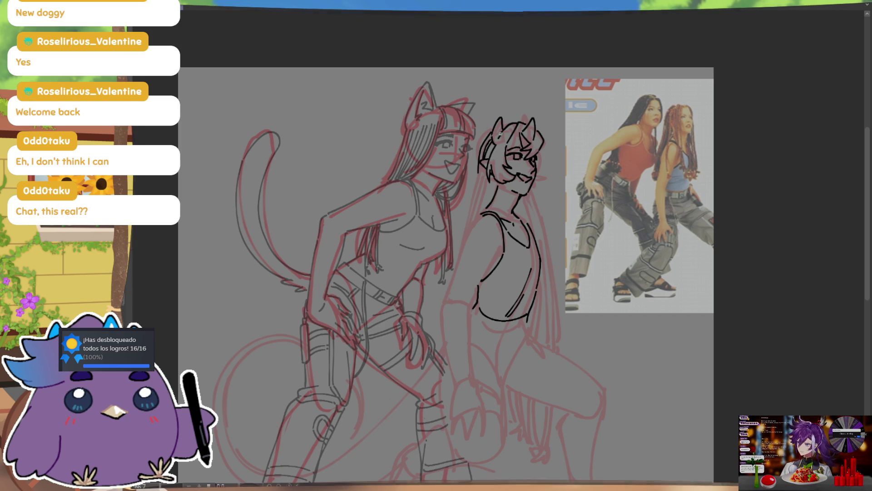
{"action": "left_click_drag", "start_coordinate": [491, 132], "coordinate": [475, 191]}
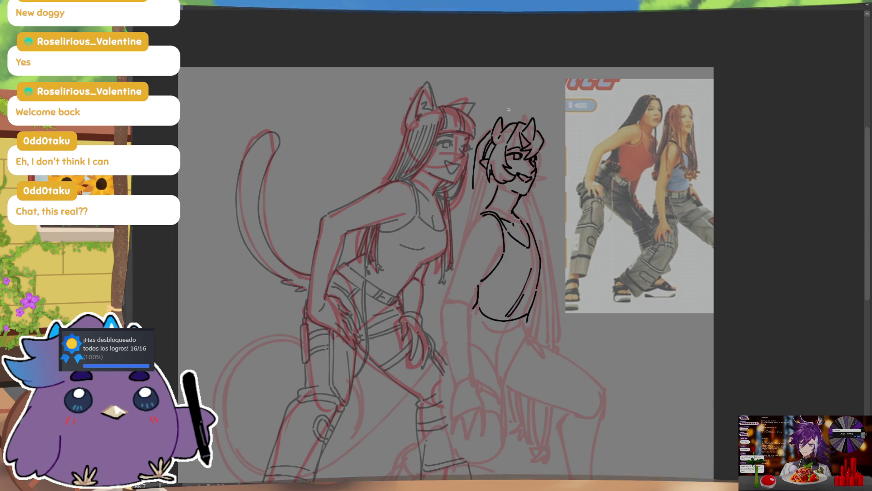
{"action": "key", "text": "m"}
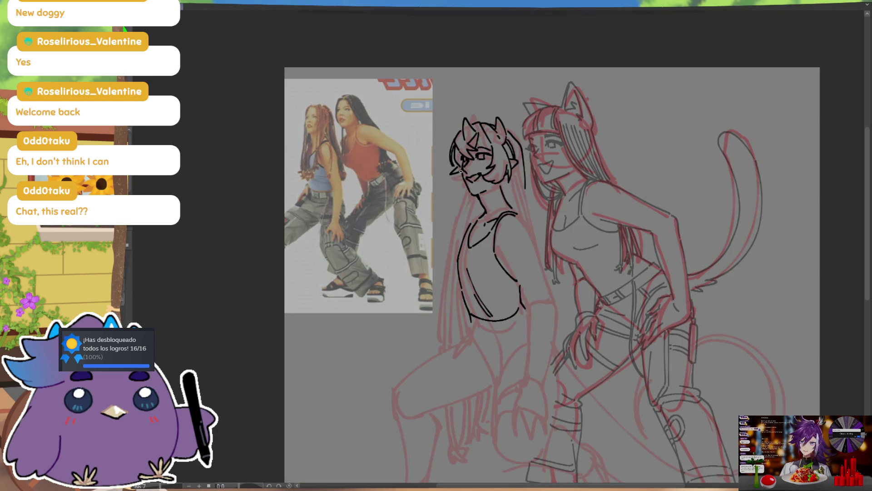
{"action": "key", "text": "m"}
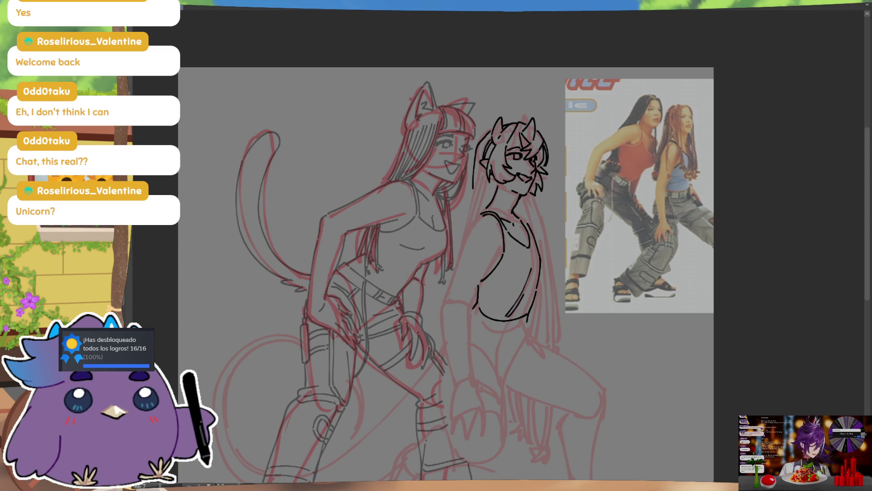
{"action": "key", "text": "ctrl+Tab"}
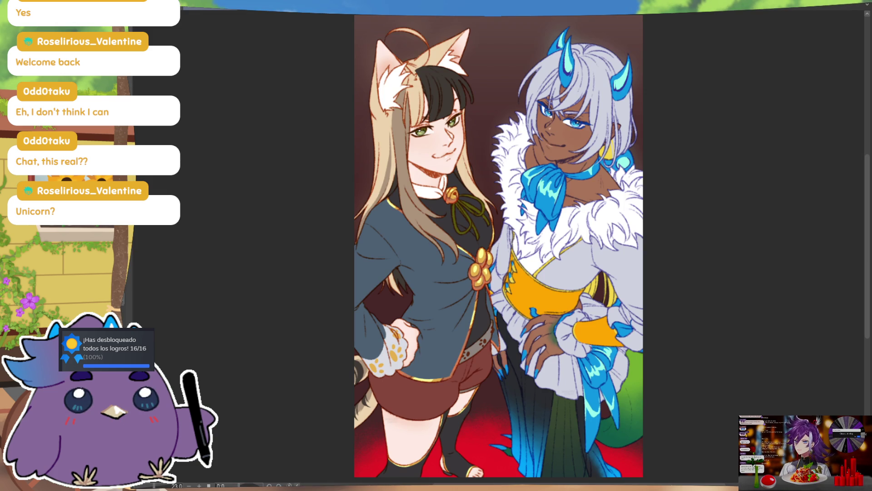
Cycle tabs back to the lineart sketch canvas with the reference photo
{"action": "key", "text": "ctrl+Tab"}
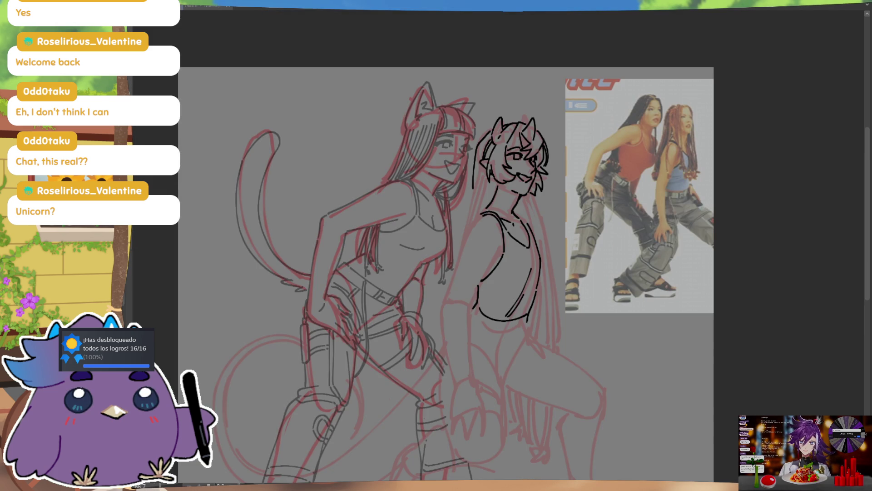
{"action": "key", "text": "ctrl+Tab"}
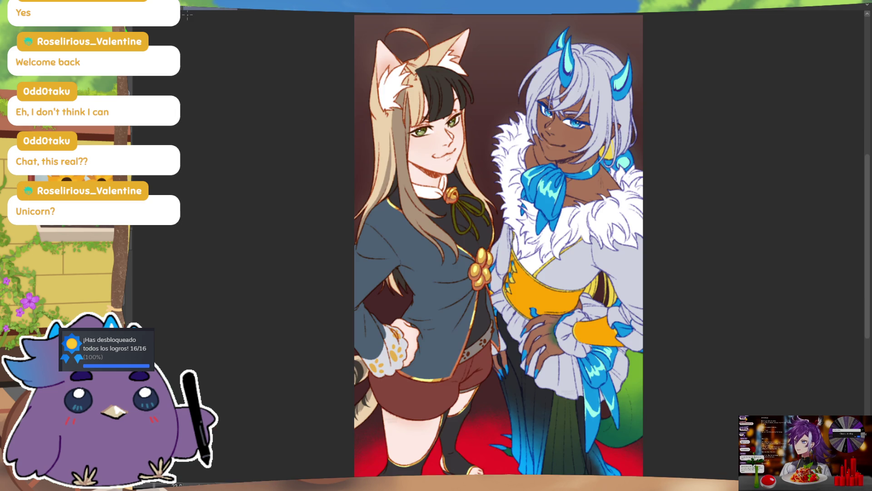
{"action": "key", "text": "ctrl+Tab"}
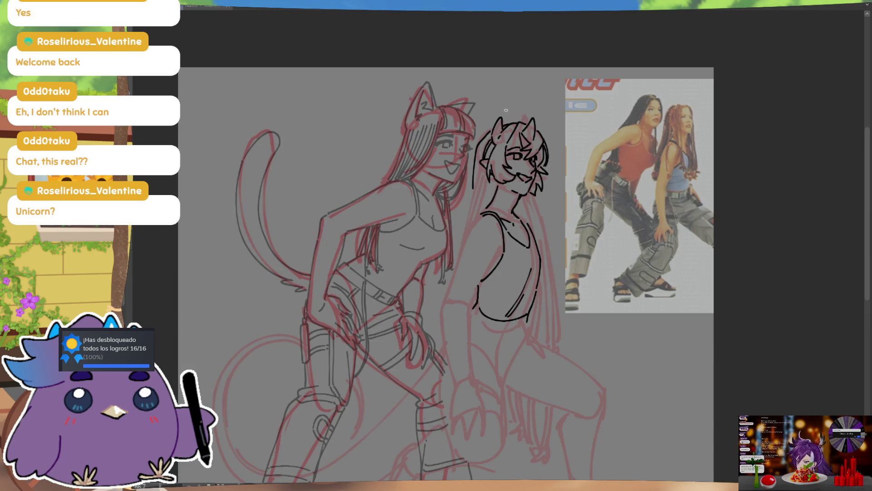
Darken the eye lines, ink around the right horn and hair, and undo a stray stroke beside the face
{"action": "left_click_drag", "start_coordinate": [507, 150], "coordinate": [522, 152]}
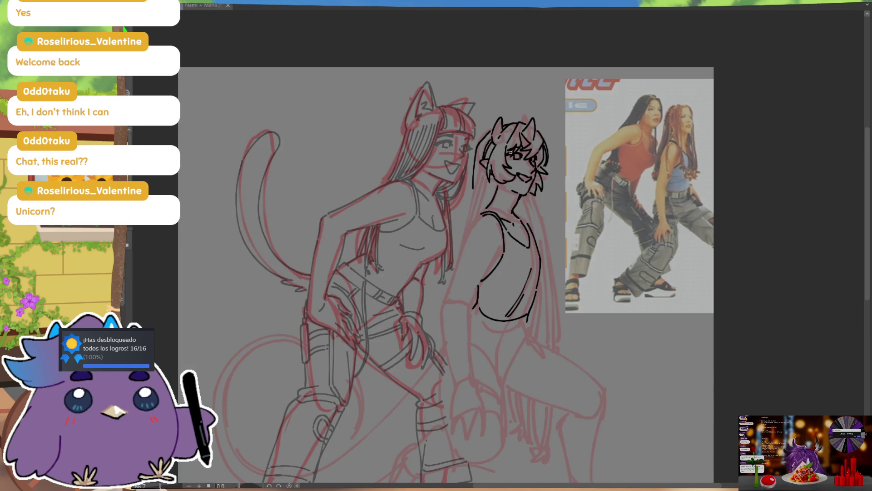
{"action": "left_click_drag", "start_coordinate": [508, 149], "coordinate": [520, 152]}
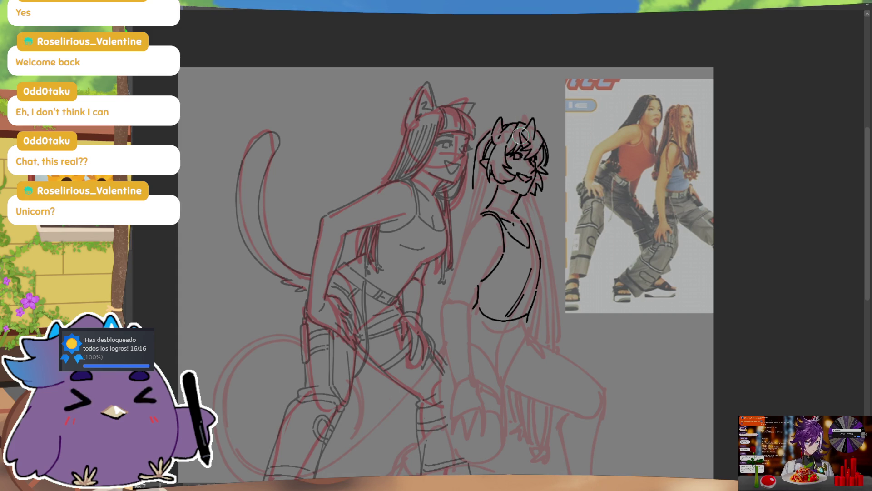
{"action": "mouse_move", "coordinate": [527, 142]}
{"action": "left_mouse_down"}
{"action": "mouse_move", "coordinate": [530, 131]}
{"action": "mouse_move", "coordinate": [534, 140]}
{"action": "mouse_move", "coordinate": [517, 158]}
{"action": "left_mouse_up"}
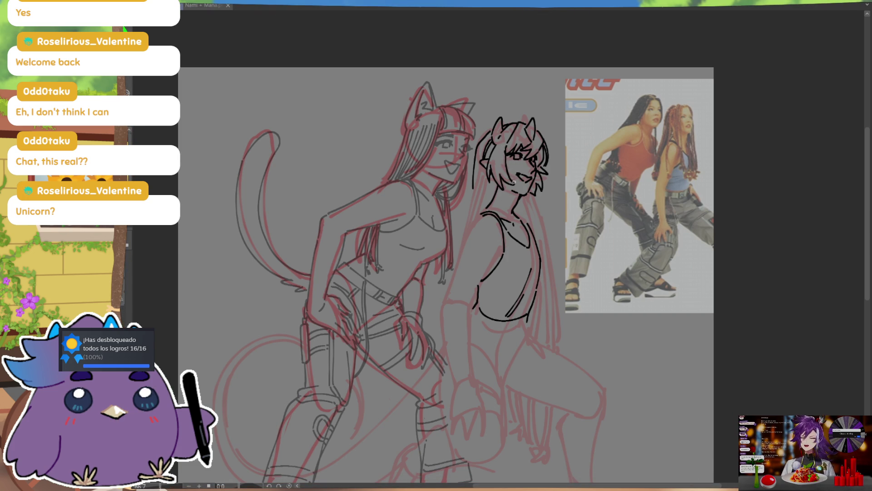
{"action": "key", "text": "m"}
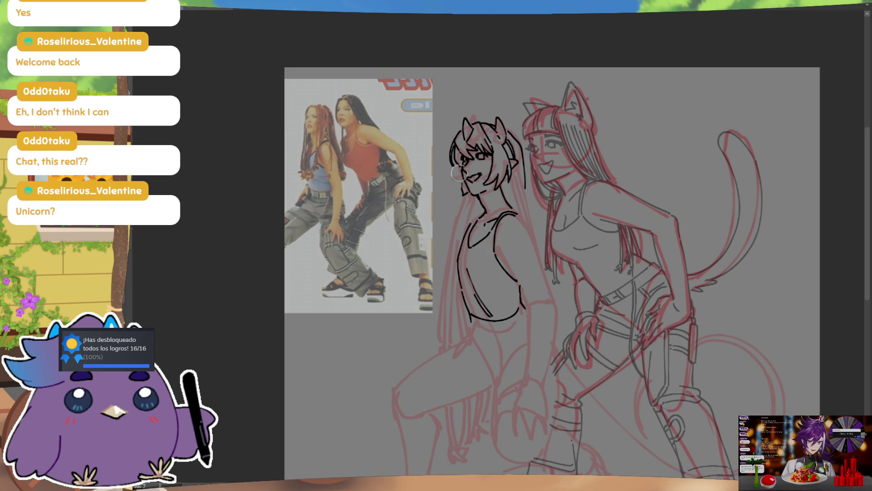
{"action": "key", "text": "m"}
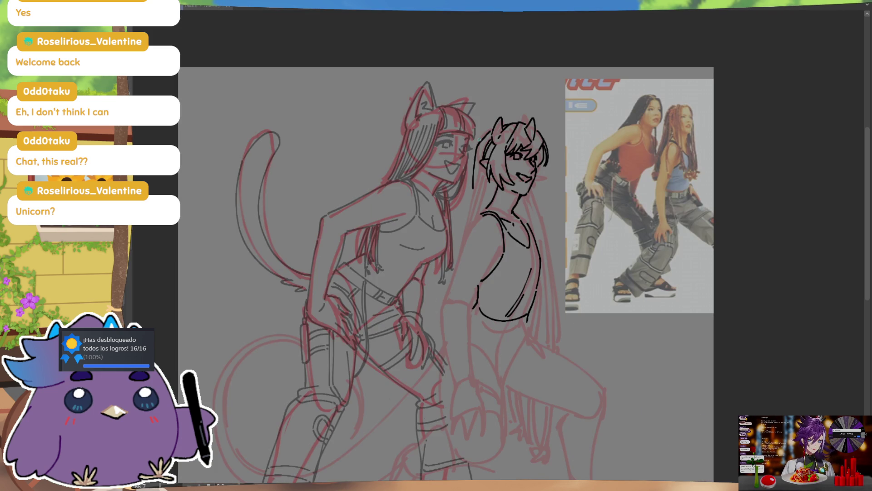
{"action": "mouse_move", "coordinate": [546, 187]}
{"action": "left_mouse_down"}
{"action": "mouse_move", "coordinate": [540, 173]}
{"action": "mouse_move", "coordinate": [539, 194]}
{"action": "left_mouse_up"}
{"action": "key", "text": "ctrl+z"}
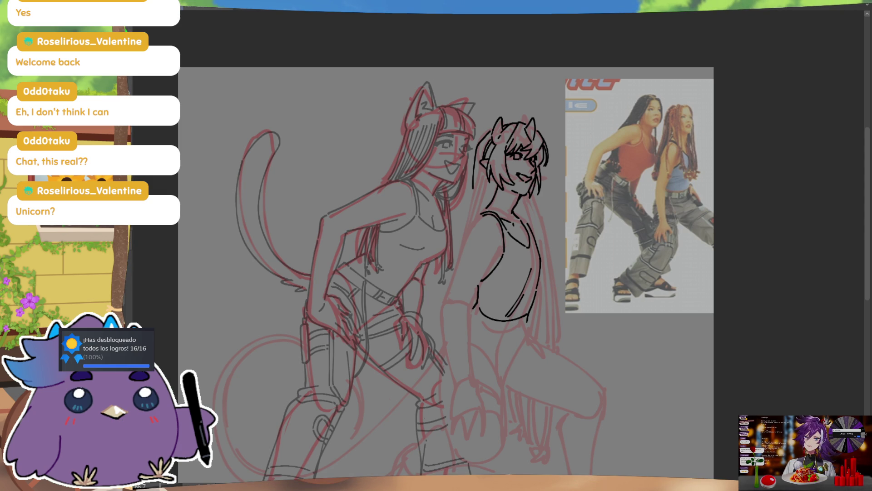
Ink several hair strands down the left side of the horned girl's head
{"action": "mouse_move", "coordinate": [521, 168]}
{"action": "left_mouse_down"}
{"action": "mouse_move", "coordinate": [555, 158]}
{"action": "mouse_move", "coordinate": [506, 219]}
{"action": "left_mouse_up"}
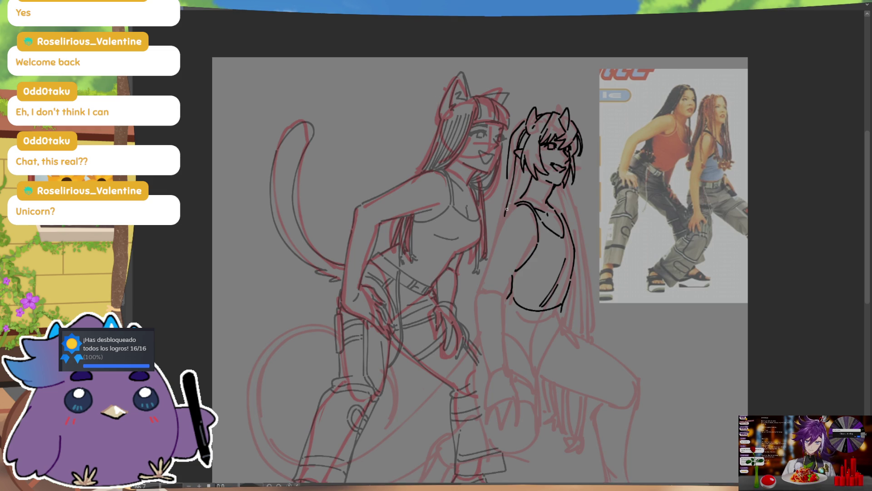
{"action": "left_click_drag", "start_coordinate": [520, 160], "coordinate": [507, 215]}
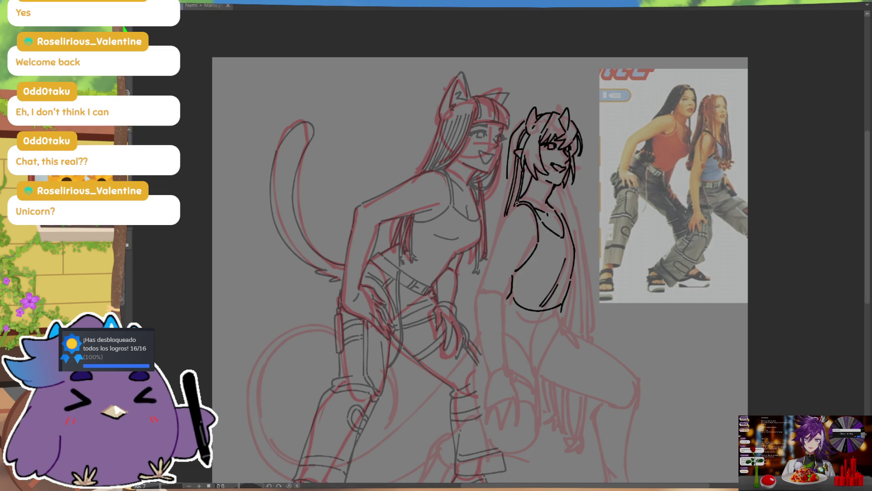
{"action": "left_click_drag", "start_coordinate": [522, 171], "coordinate": [527, 191]}
{"action": "mouse_move", "coordinate": [512, 155]}
{"action": "left_mouse_down"}
{"action": "mouse_move", "coordinate": [501, 224]}
{"action": "mouse_move", "coordinate": [502, 212]}
{"action": "left_mouse_up"}
{"action": "left_click_drag", "start_coordinate": [518, 157], "coordinate": [503, 217]}
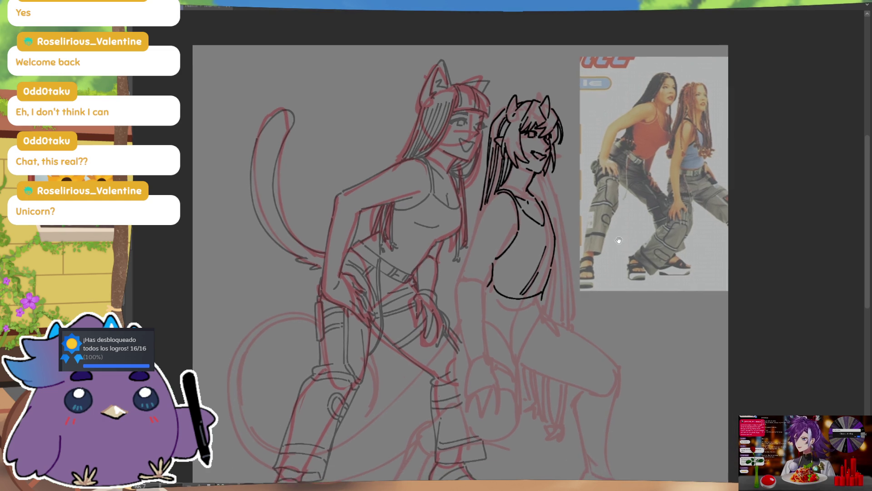
{"action": "scroll", "coordinate": [488, 257], "scroll_direction": "down", "scroll_amount": 1}
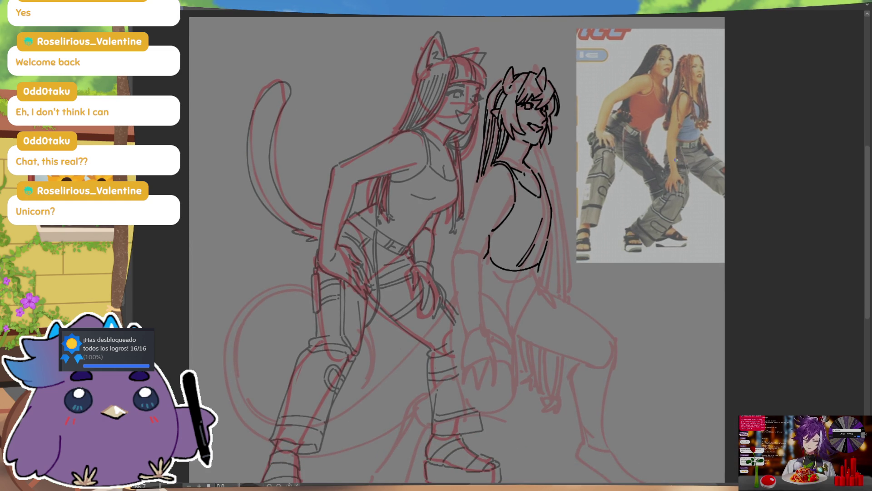
Undo the lower chest curve, extend the top's side line and redraw its curved lower edge darker
{"action": "key", "text": "m"}
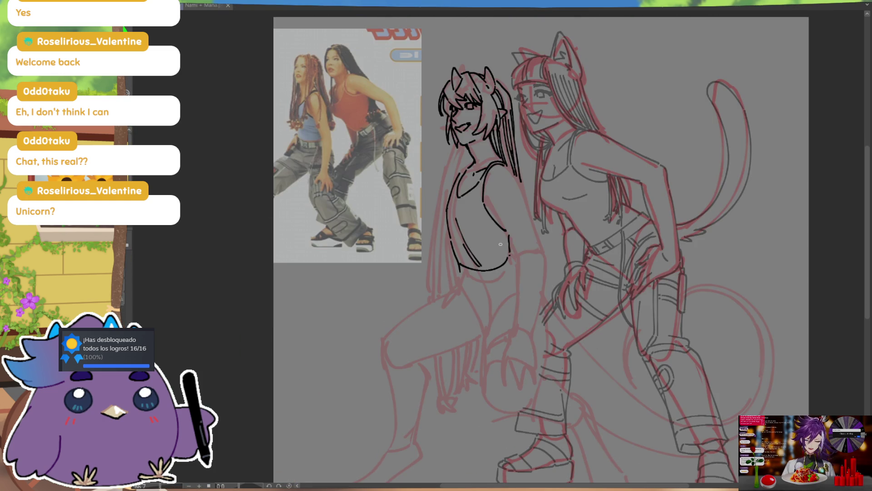
{"action": "key", "text": "ctrl+z"}
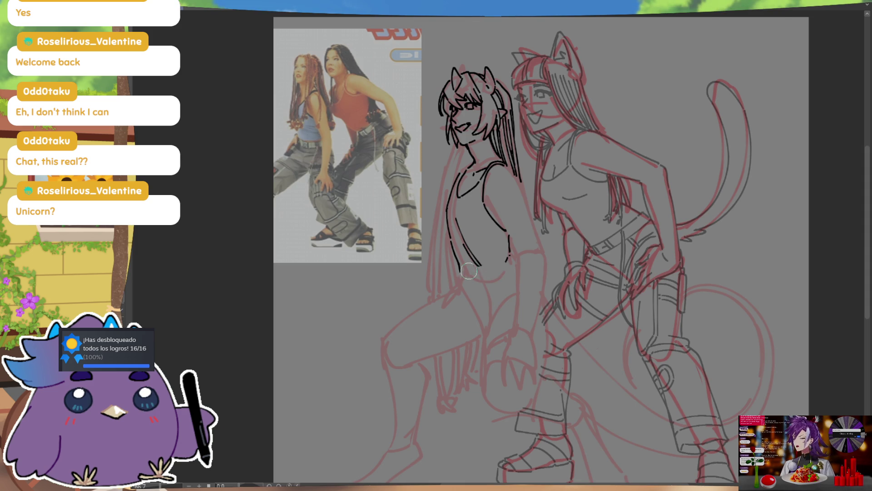
{"action": "left_click_drag", "start_coordinate": [509, 237], "coordinate": [510, 253]}
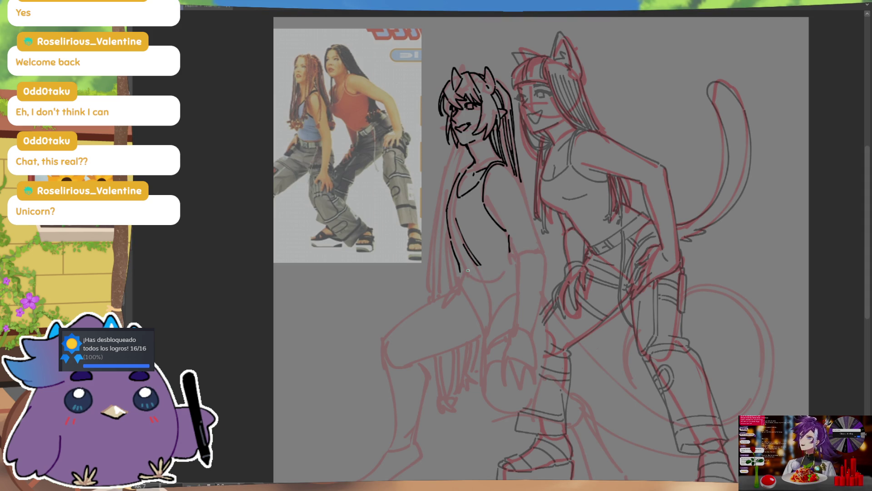
{"action": "left_click_drag", "start_coordinate": [464, 274], "coordinate": [514, 264]}
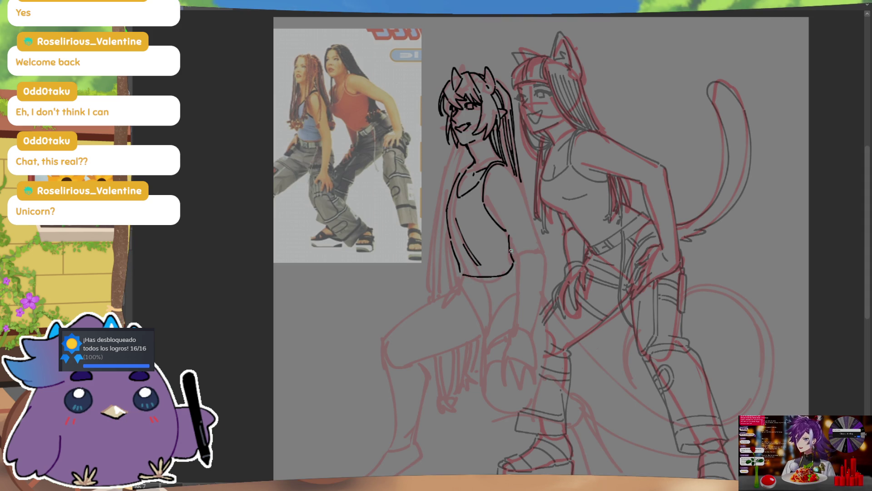
{"action": "left_click_drag", "start_coordinate": [461, 274], "coordinate": [503, 271]}
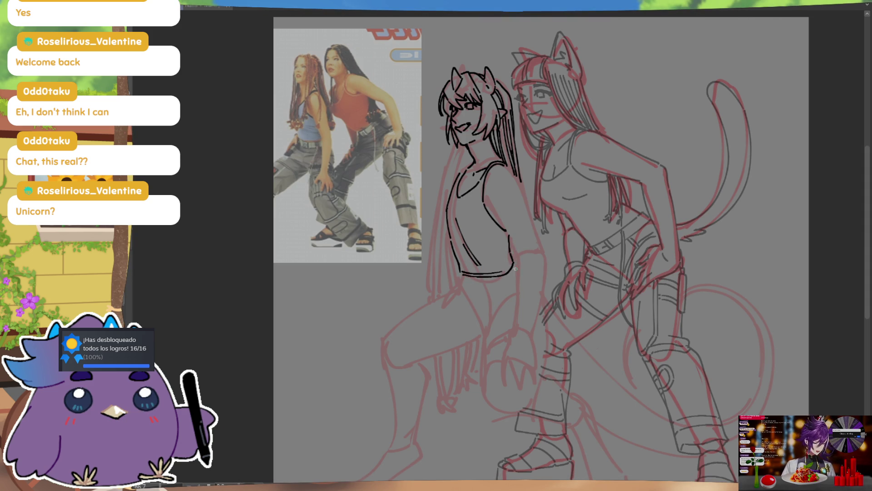
{"action": "key", "text": "m"}
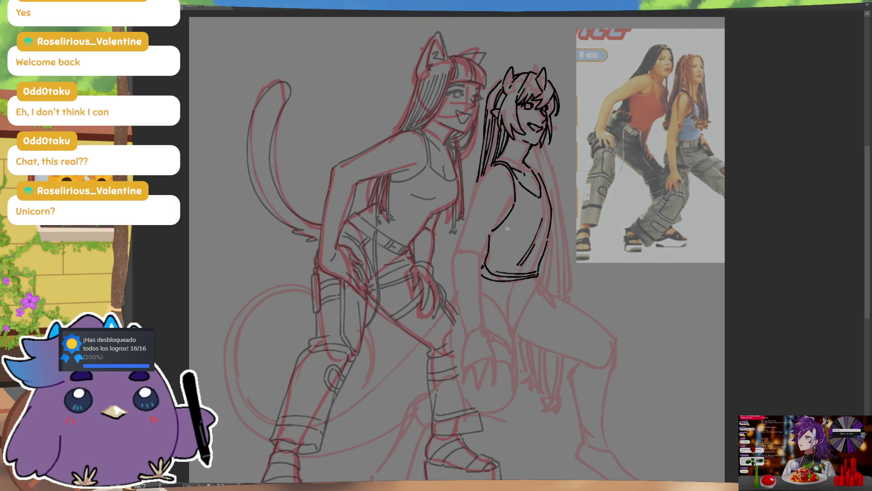
Outline the shoulder and arm below the hair and ink a line below the torso
{"action": "left_click_drag", "start_coordinate": [479, 179], "coordinate": [461, 235]}
{"action": "mouse_move", "coordinate": [473, 205]}
{"action": "left_mouse_down"}
{"action": "mouse_move", "coordinate": [457, 251]}
{"action": "mouse_move", "coordinate": [455, 294]}
{"action": "mouse_move", "coordinate": [468, 331]}
{"action": "left_mouse_up"}
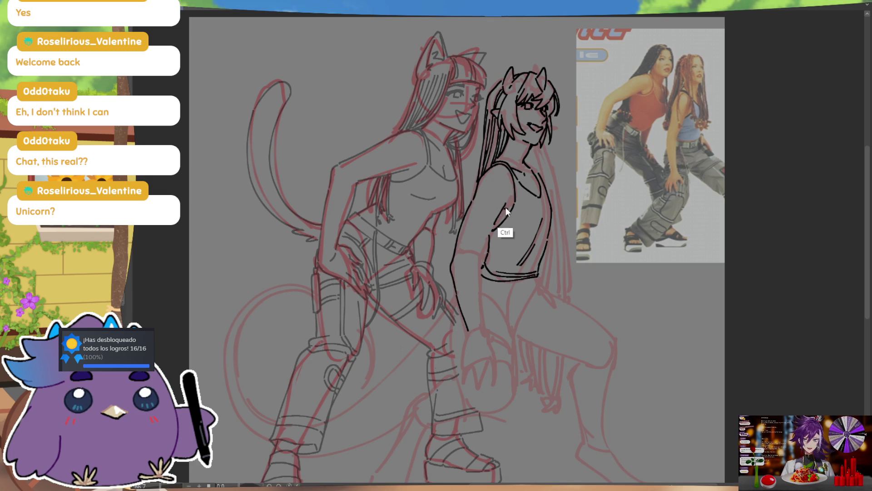
{"action": "left_click_drag", "start_coordinate": [505, 245], "coordinate": [507, 236]}
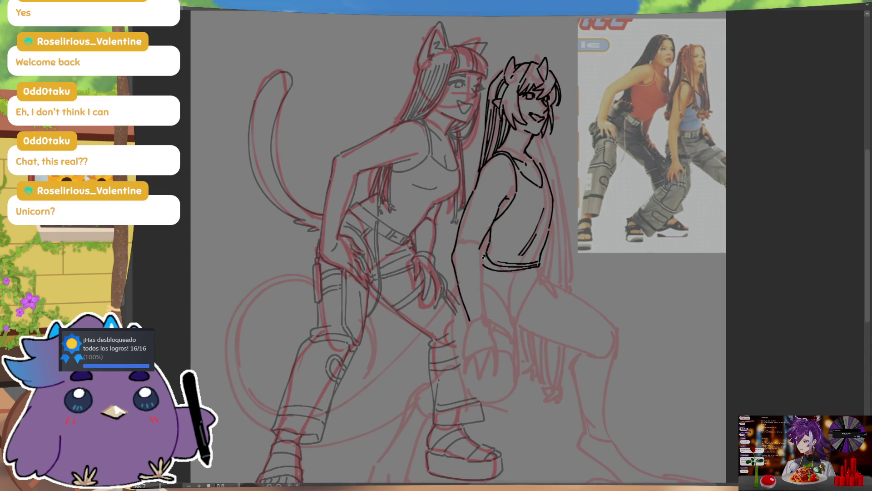
{"action": "left_click_drag", "start_coordinate": [483, 248], "coordinate": [483, 287]}
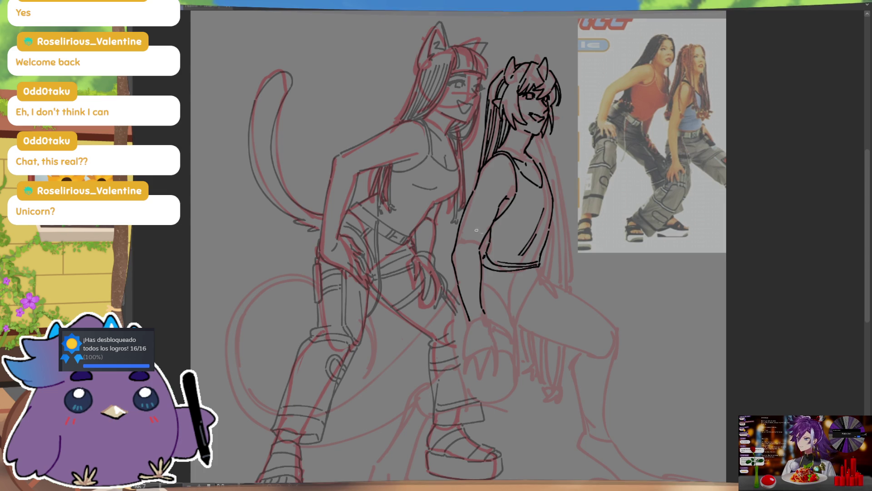
{"action": "key", "text": "m"}
{"action": "key", "text": "m"}
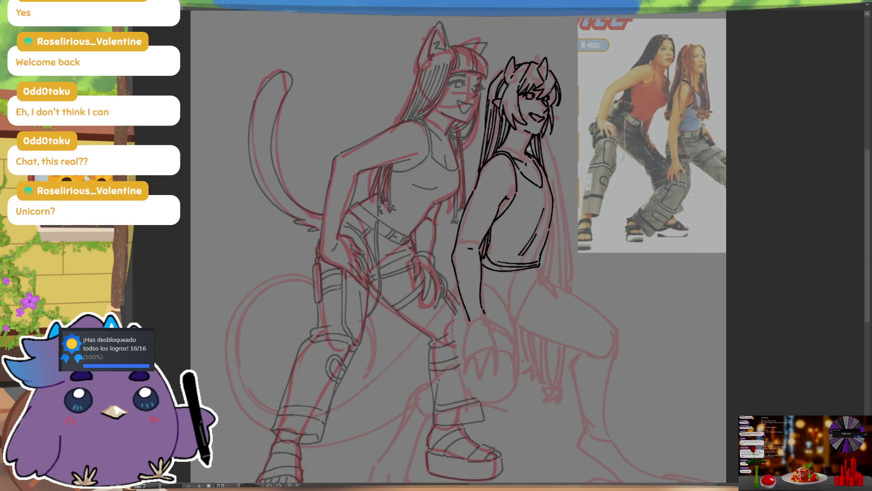
{"action": "key", "text": "h"}
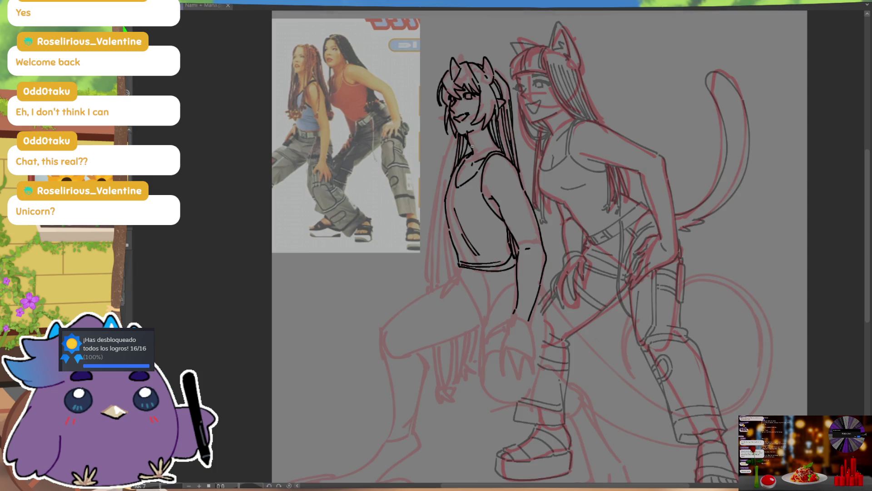
{"action": "key", "text": "h"}
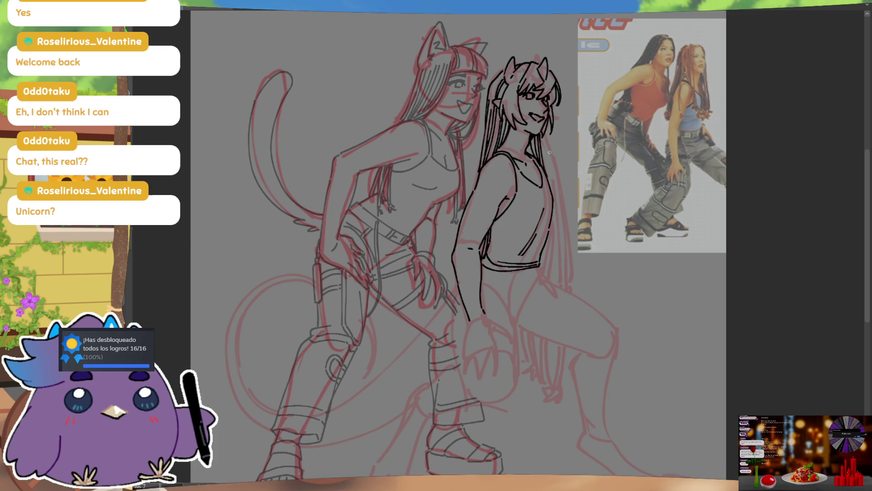
Ink long hanging hair strands down the horned girl's side, redrawing and darkening them
{"action": "left_click_drag", "start_coordinate": [550, 145], "coordinate": [560, 284]}
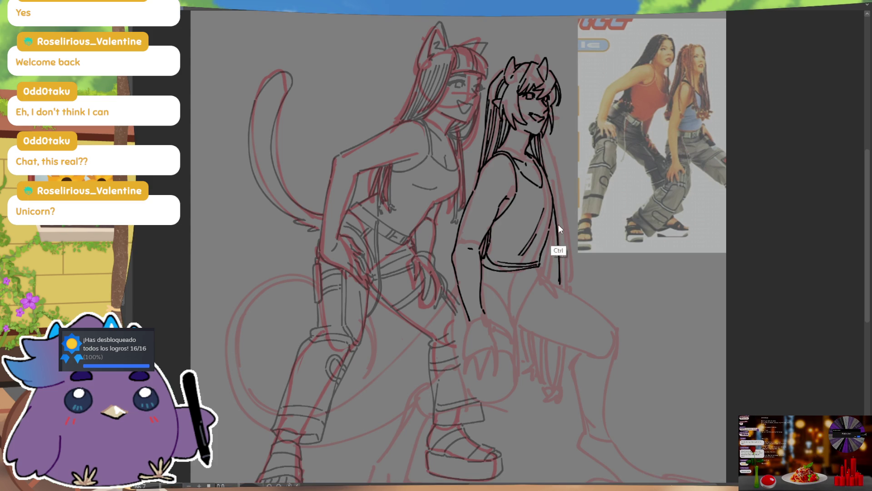
{"action": "scroll", "coordinate": [545, 166], "scroll_direction": "down", "scroll_amount": 2}
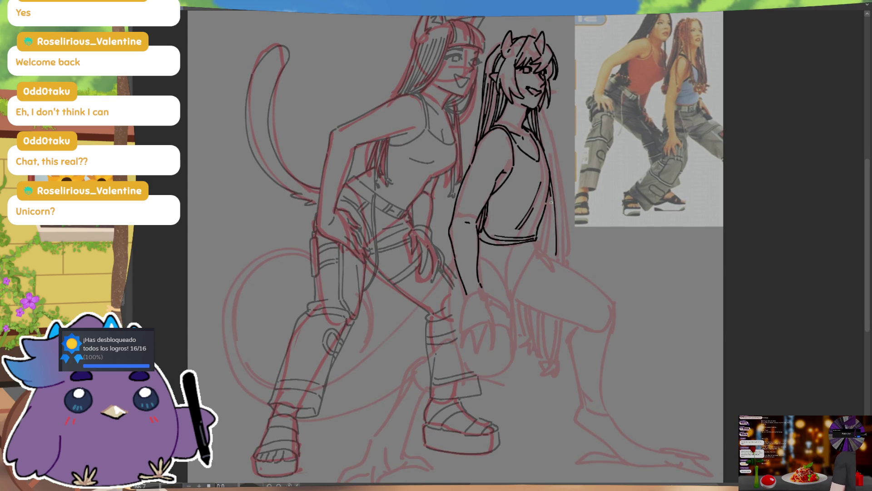
{"action": "key", "text": "ctrl+z"}
{"action": "left_click_drag", "start_coordinate": [553, 188], "coordinate": [554, 255]}
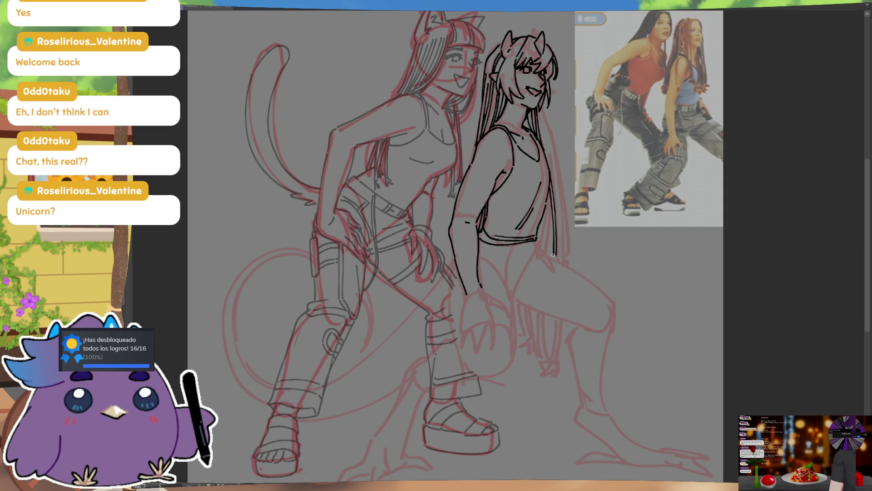
{"action": "left_click_drag", "start_coordinate": [557, 194], "coordinate": [558, 257]}
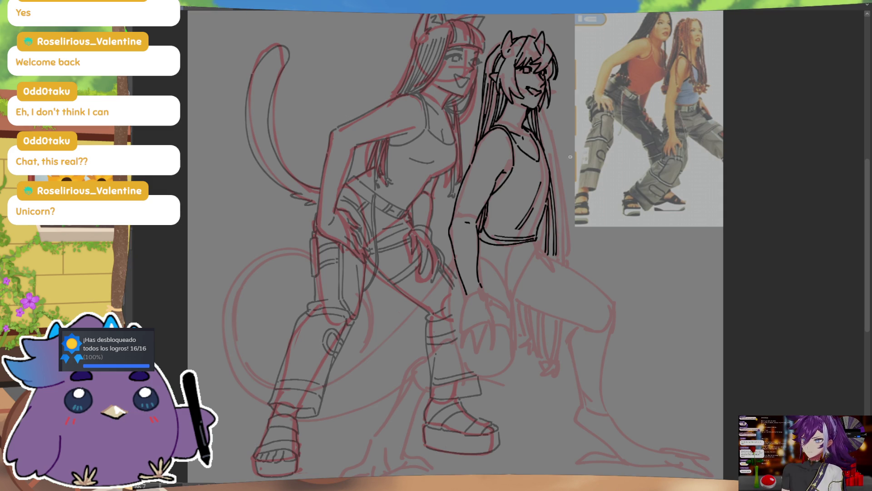
{"action": "left_click_drag", "start_coordinate": [550, 315], "coordinate": [550, 362]}
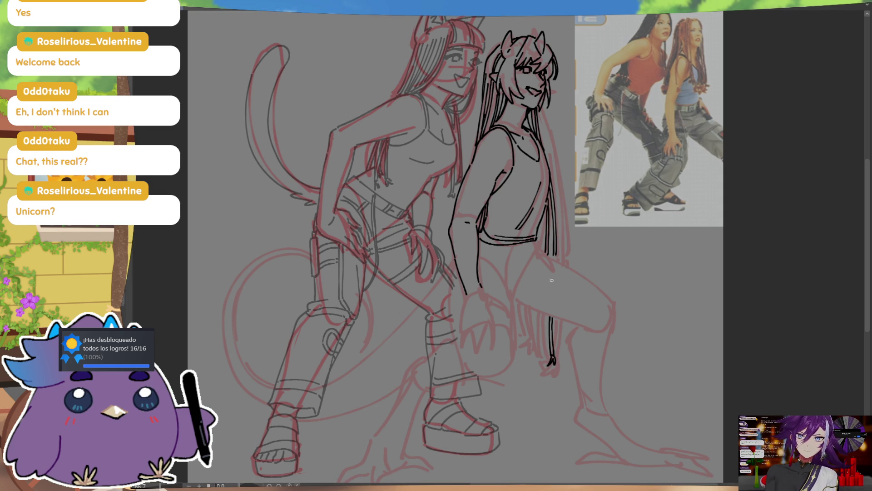
{"action": "left_click_drag", "start_coordinate": [541, 311], "coordinate": [543, 356]}
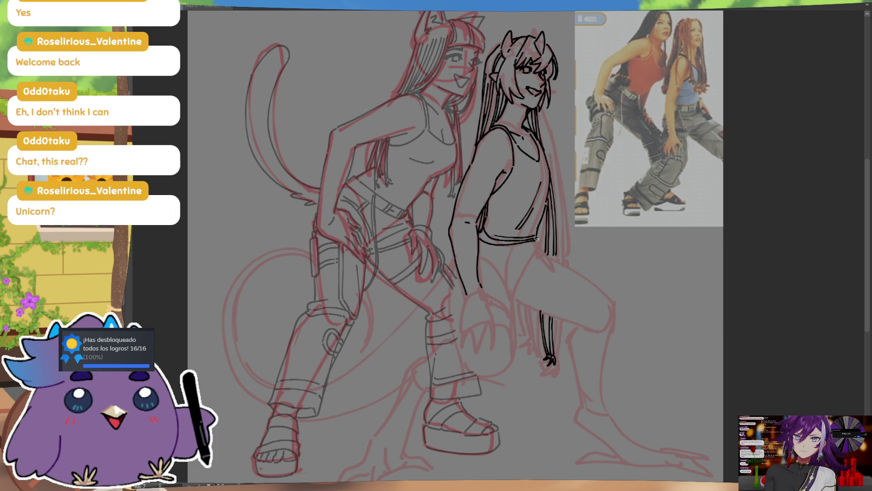
{"action": "left_click_drag", "start_coordinate": [535, 240], "coordinate": [540, 252]}
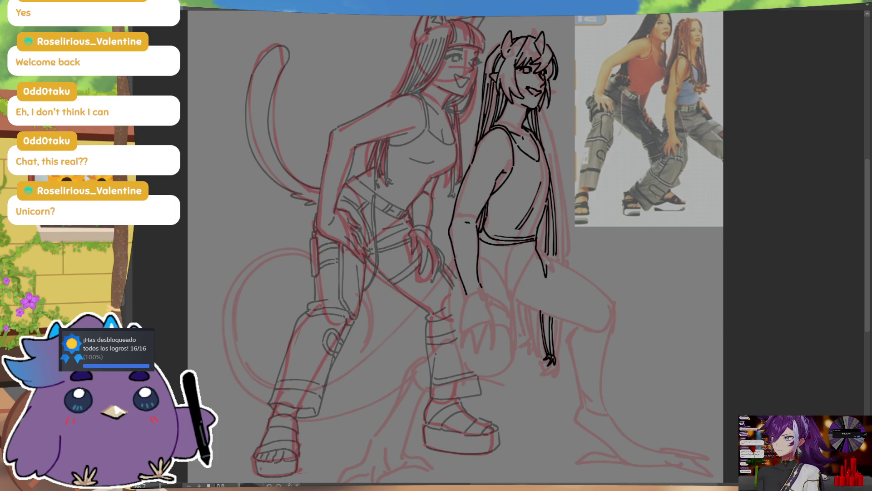
{"action": "left_click_drag", "start_coordinate": [542, 241], "coordinate": [546, 261]}
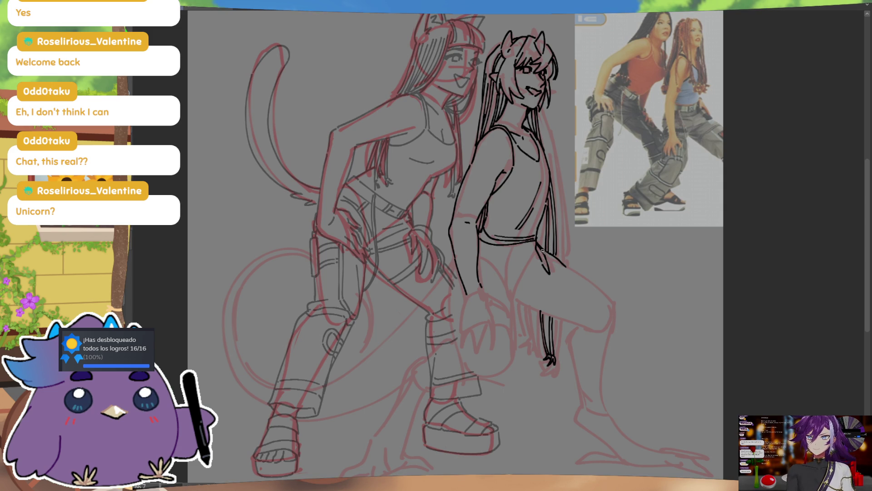
{"action": "left_click_drag", "start_coordinate": [548, 258], "coordinate": [570, 274]}
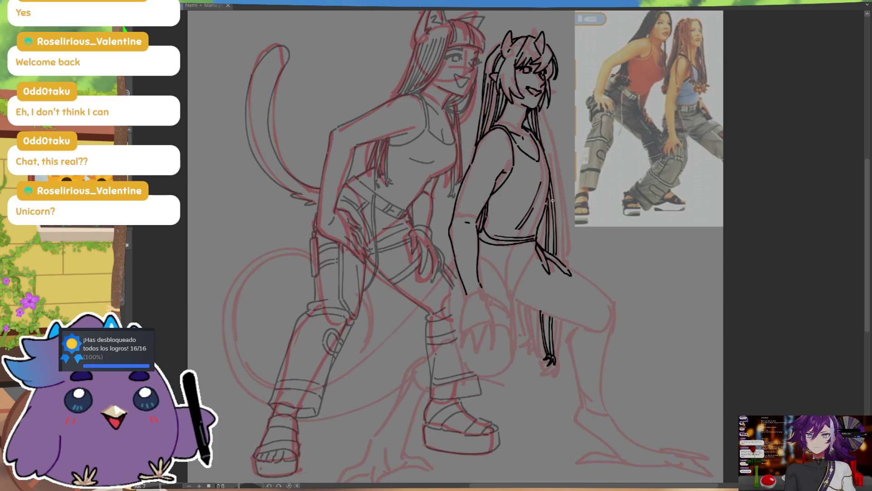
{"action": "key", "text": "m"}
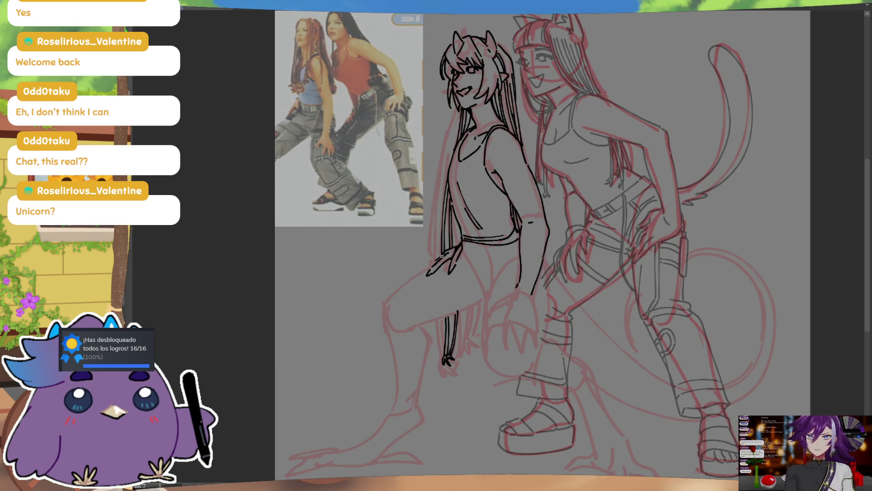
{"action": "key", "text": "m"}
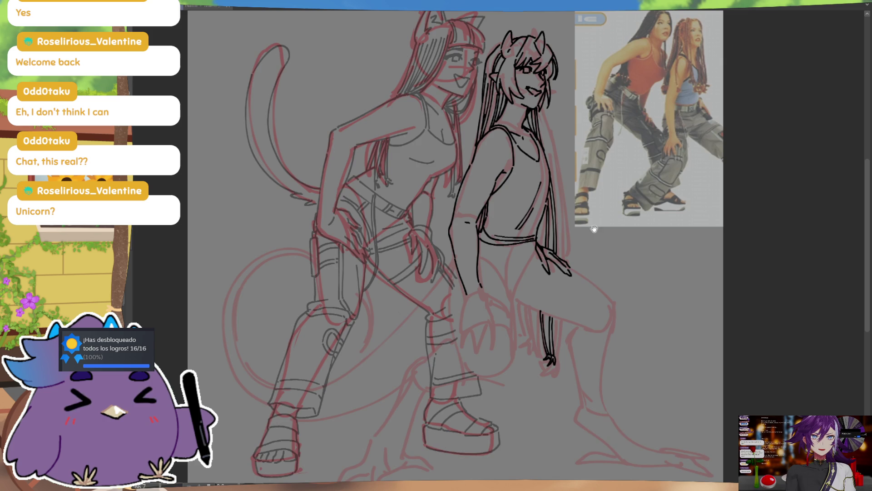
Add thin hair strands beside the others and ink the belt line under the waistband
{"action": "left_click_drag", "start_coordinate": [457, 232], "coordinate": [588, 284]}
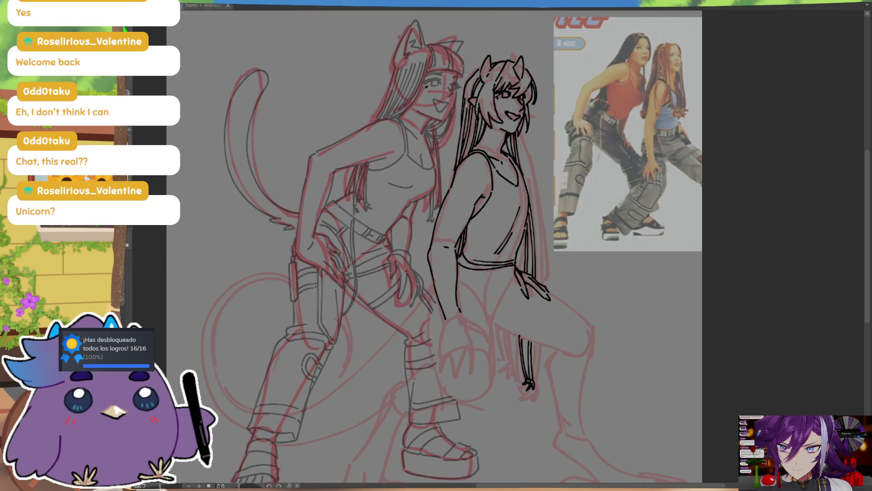
{"action": "left_click_drag", "start_coordinate": [524, 237], "coordinate": [520, 268]}
{"action": "left_click_drag", "start_coordinate": [525, 238], "coordinate": [520, 270]}
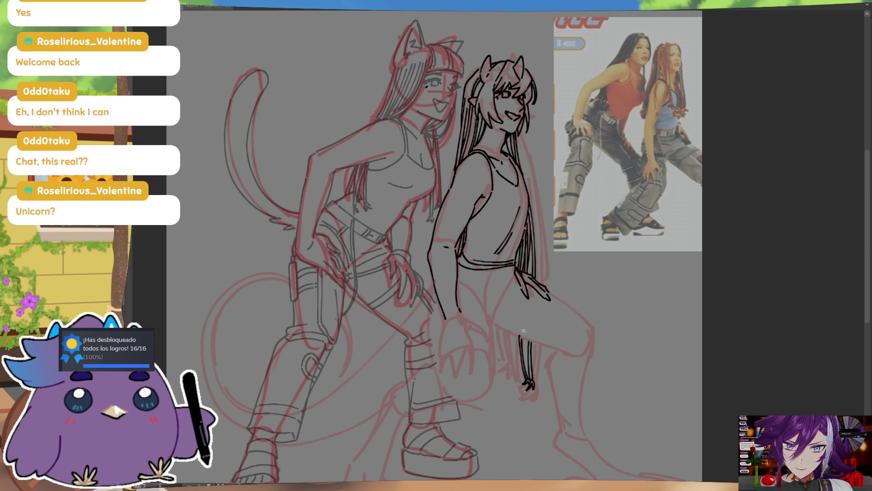
{"action": "left_click_drag", "start_coordinate": [513, 336], "coordinate": [513, 376]}
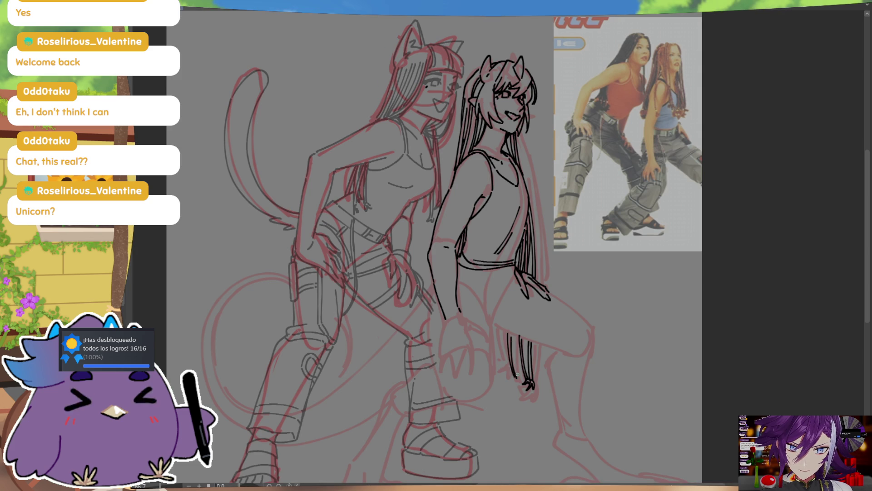
{"action": "scroll", "coordinate": [578, 292], "scroll_direction": "down", "scroll_amount": 1}
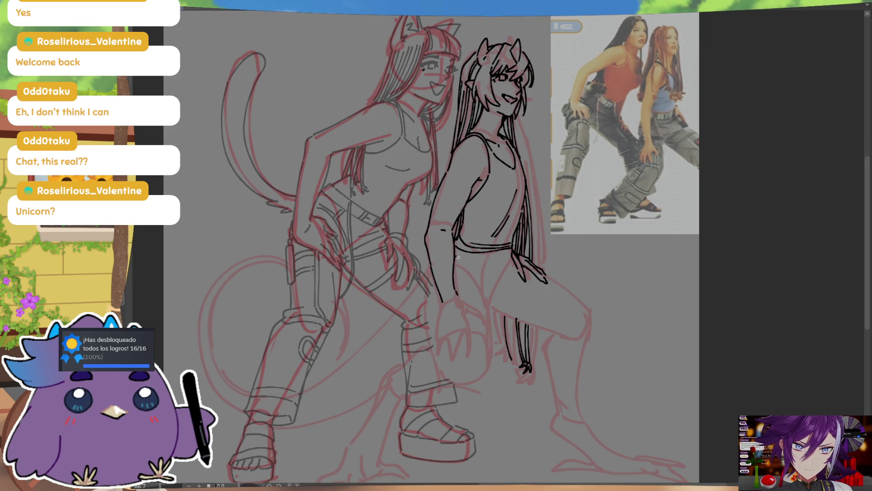
{"action": "left_click_drag", "start_coordinate": [454, 266], "coordinate": [511, 259]}
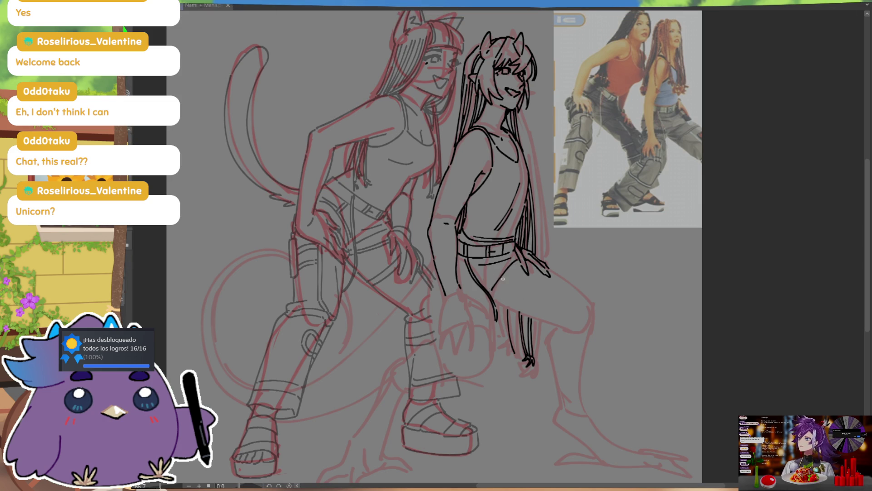
Ink the thigh's top line and curve, redoing the line below the knee after an undo
{"action": "left_click_drag", "start_coordinate": [500, 299], "coordinate": [570, 299]}
{"action": "key", "text": "m"}
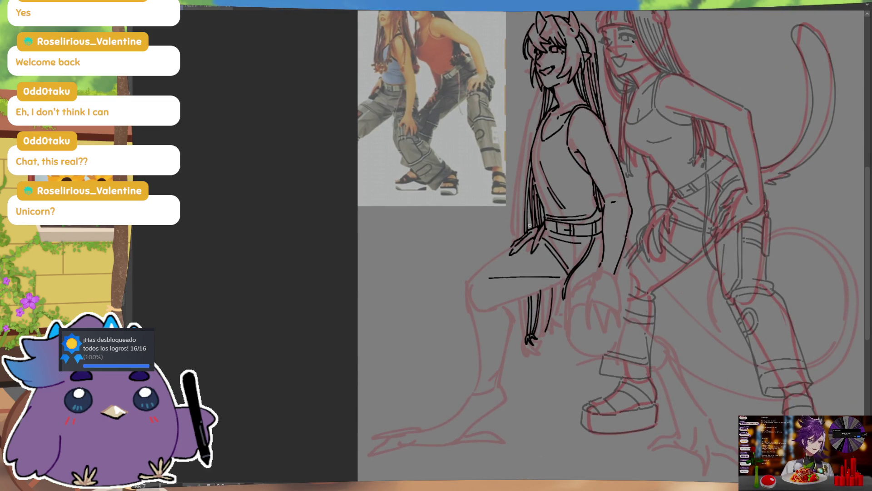
{"action": "left_click_drag", "start_coordinate": [469, 291], "coordinate": [502, 256]}
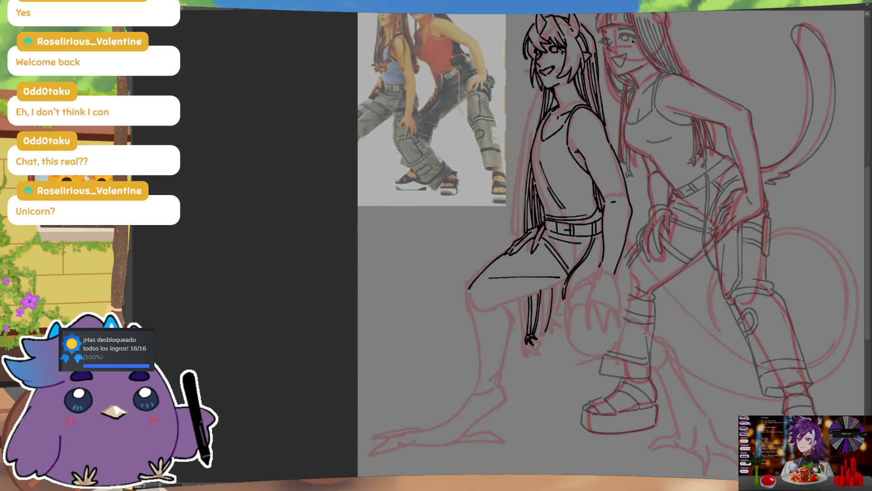
{"action": "key", "text": "m"}
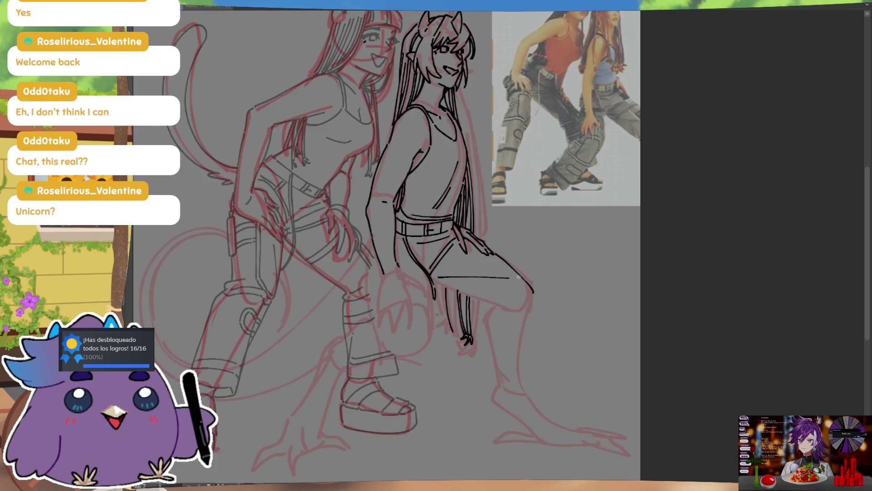
{"action": "left_click_drag", "start_coordinate": [533, 292], "coordinate": [533, 399]}
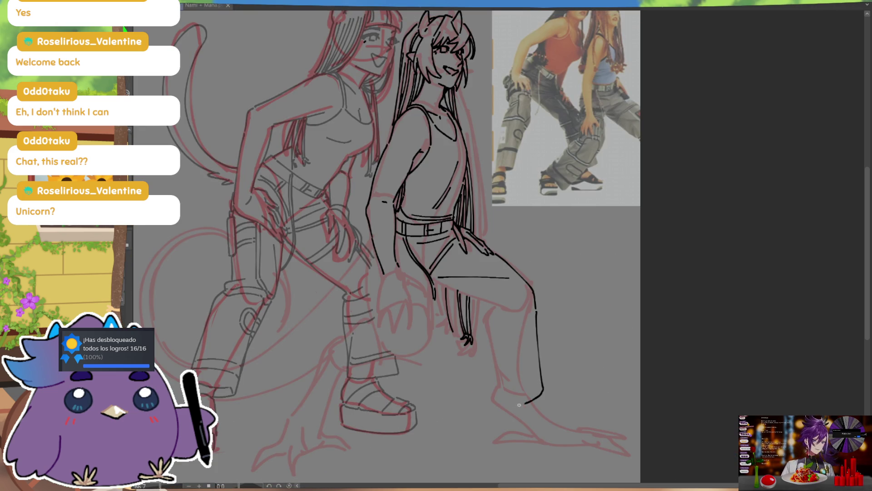
{"action": "key", "text": "ctrl+z"}
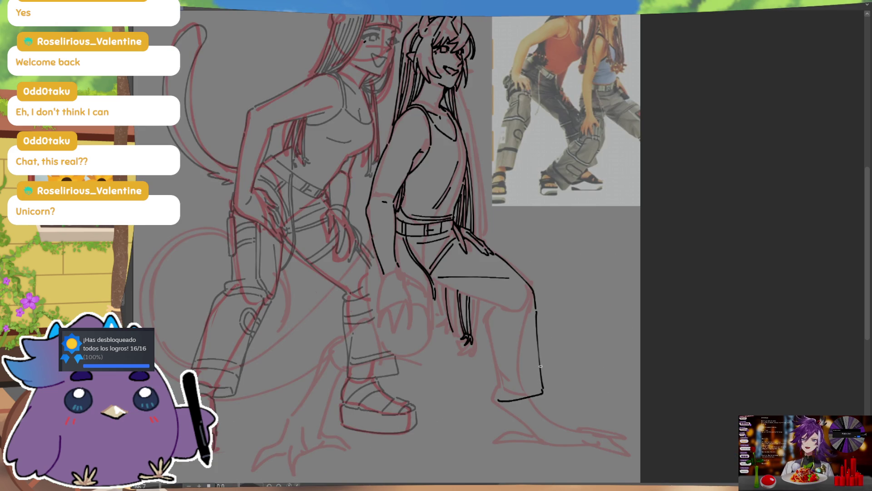
{"action": "scroll", "coordinate": [586, 177], "scroll_direction": "down", "scroll_amount": 2}
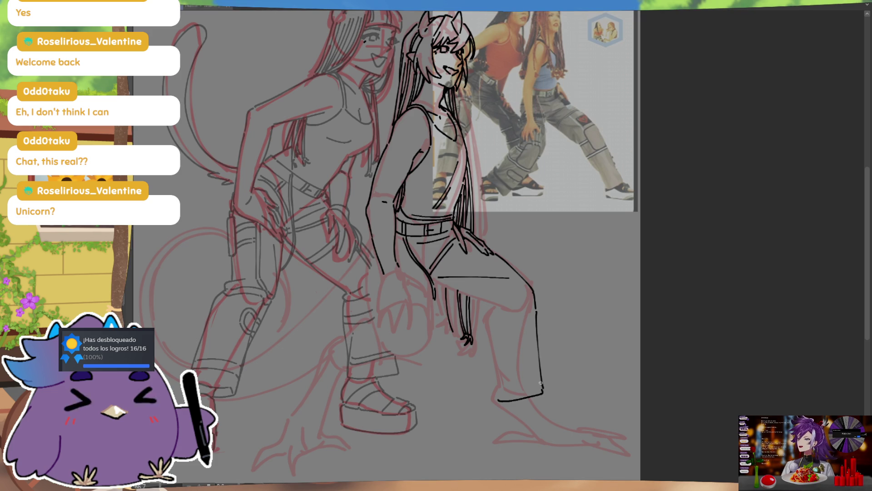
Ink the knee line and the outer and inner pant-leg edges down to a flared hem
{"action": "left_click_drag", "start_coordinate": [435, 284], "coordinate": [496, 305]}
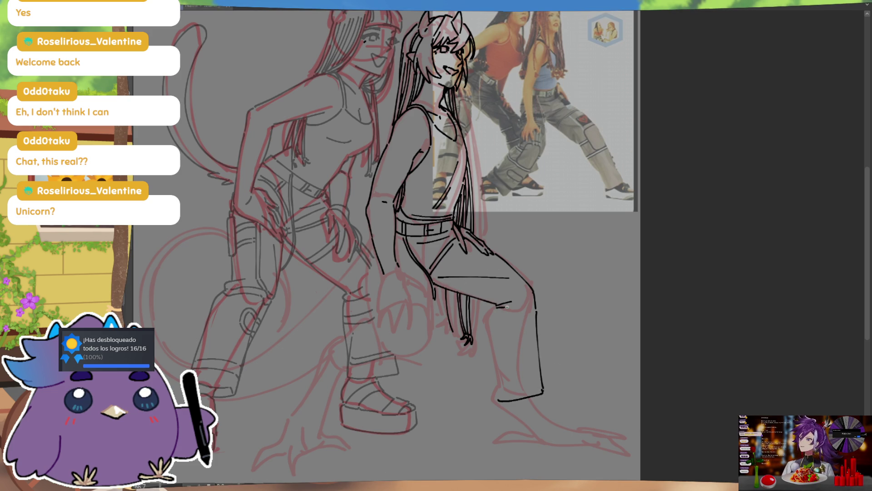
{"action": "left_click_drag", "start_coordinate": [501, 305], "coordinate": [526, 293]}
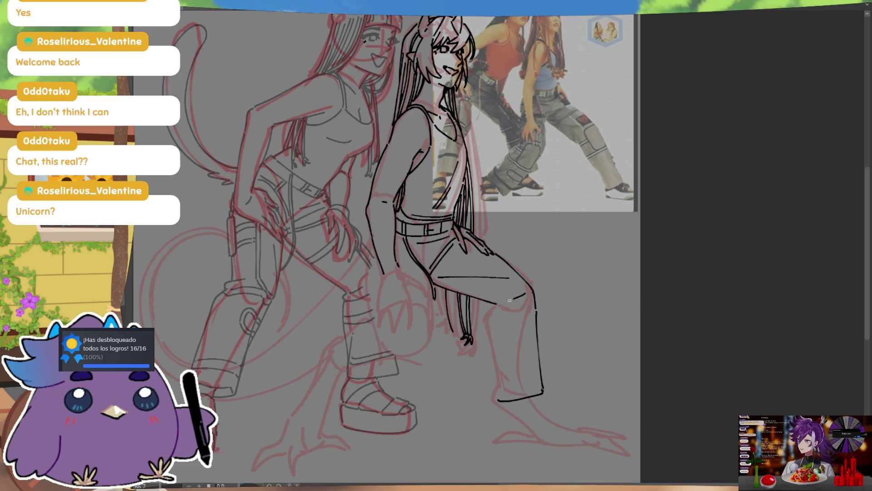
{"action": "left_click_drag", "start_coordinate": [497, 384], "coordinate": [529, 306]}
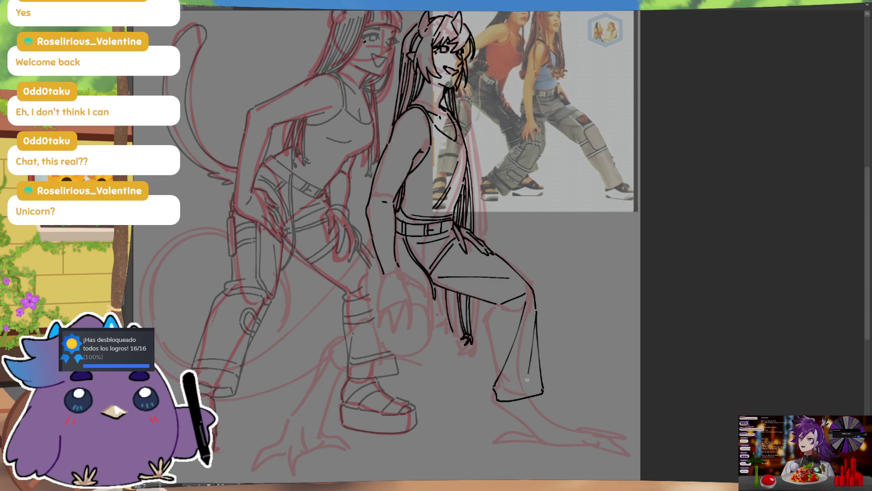
{"action": "left_click_drag", "start_coordinate": [536, 314], "coordinate": [533, 377]}
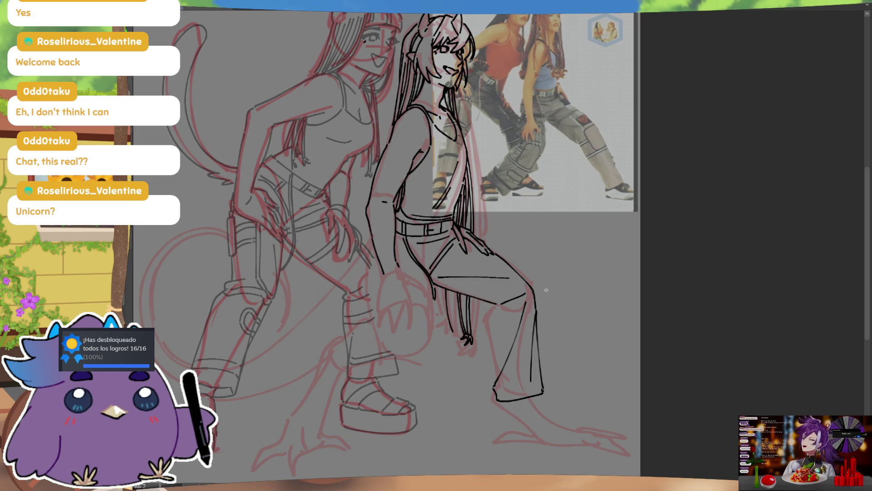
{"action": "left_click_drag", "start_coordinate": [495, 307], "coordinate": [488, 332]}
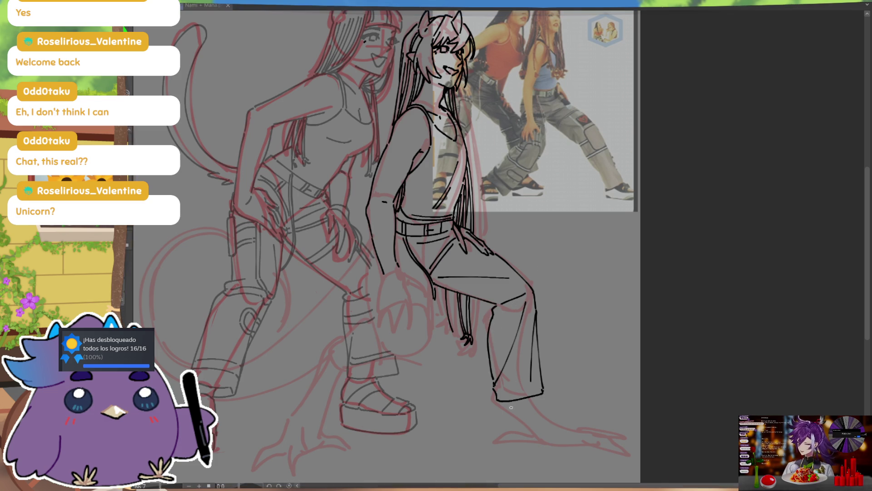
{"action": "left_click_drag", "start_coordinate": [497, 400], "coordinate": [516, 410]}
{"action": "key", "text": "m"}
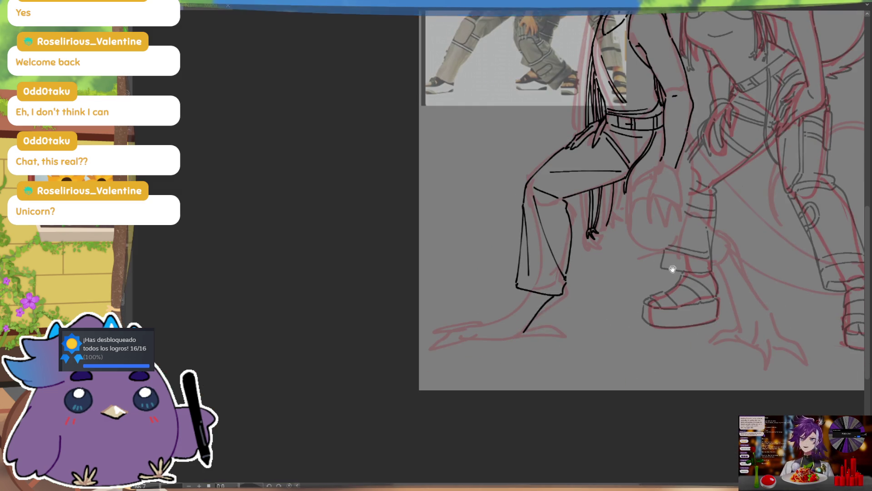
Ink the clawed foot's sole and front toe under the hem, checking it mirrored
{"action": "mouse_move", "coordinate": [515, 330]}
{"action": "left_mouse_down"}
{"action": "mouse_move", "coordinate": [543, 325]}
{"action": "mouse_move", "coordinate": [562, 335]}
{"action": "mouse_move", "coordinate": [542, 337]}
{"action": "left_mouse_up"}
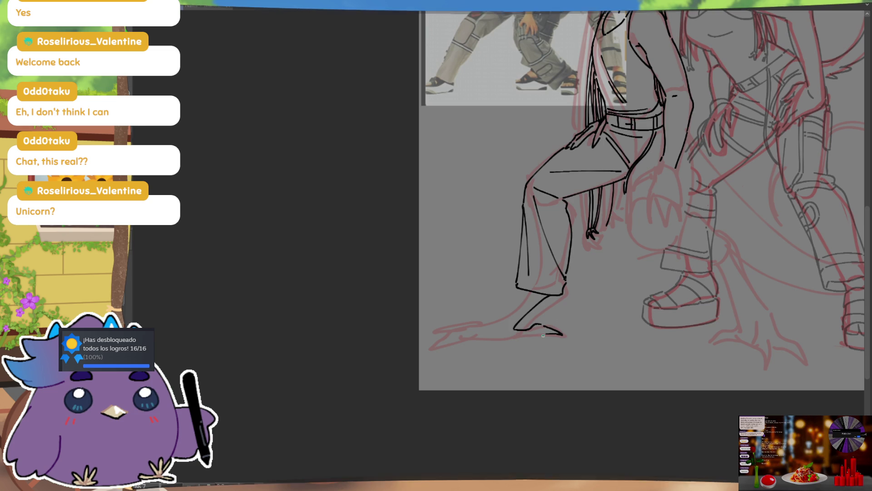
{"action": "key", "text": "m"}
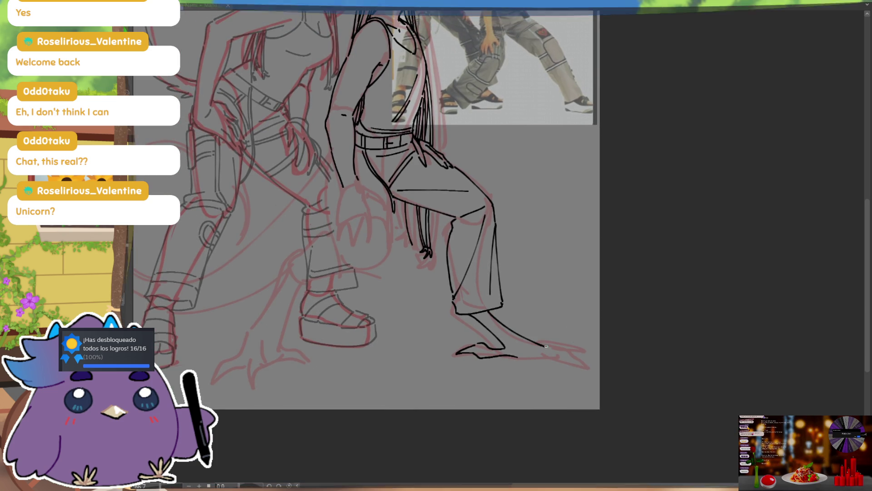
{"action": "key", "text": "m"}
{"action": "scroll", "coordinate": [656, 292], "scroll_direction": "down", "scroll_amount": 2}
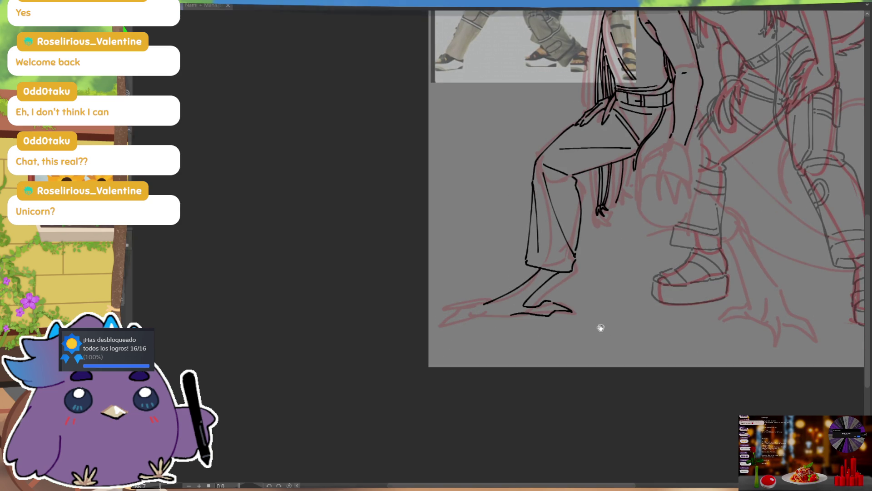
{"action": "left_click_drag", "start_coordinate": [584, 354], "coordinate": [578, 329]}
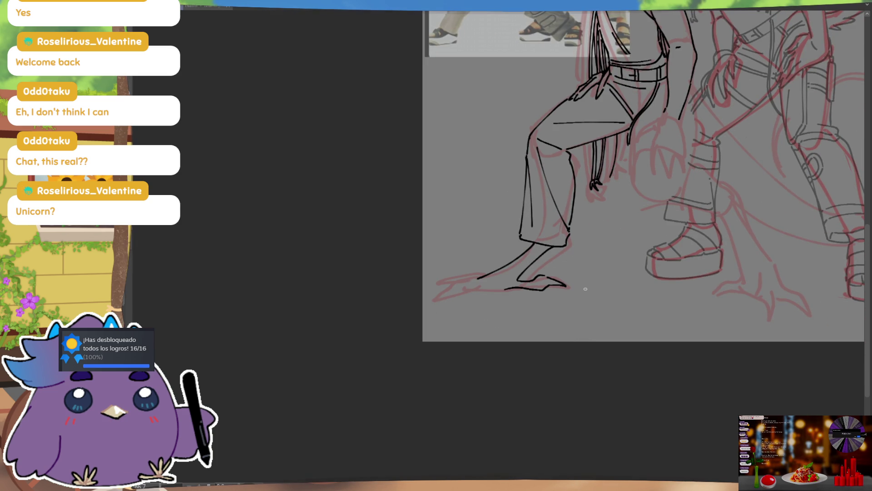
{"action": "left_click_drag", "start_coordinate": [494, 276], "coordinate": [437, 293]}
{"action": "key", "text": "ctrl+z"}
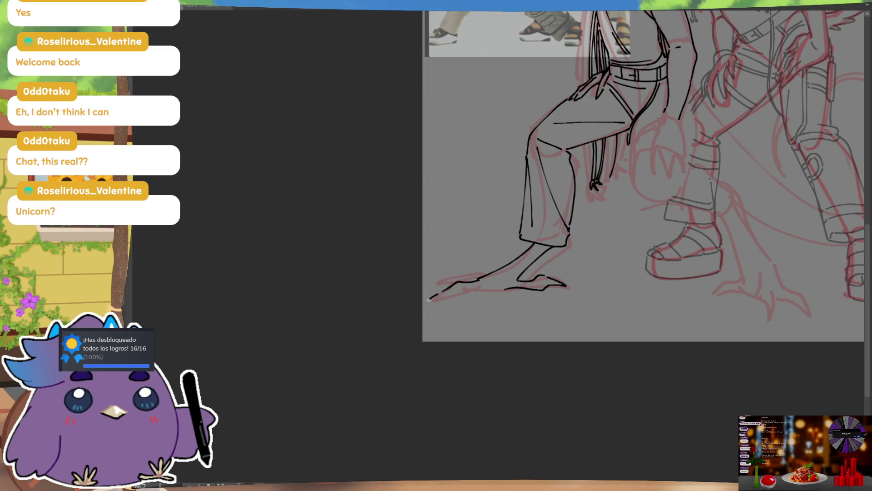
{"action": "left_click_drag", "start_coordinate": [459, 291], "coordinate": [431, 299]}
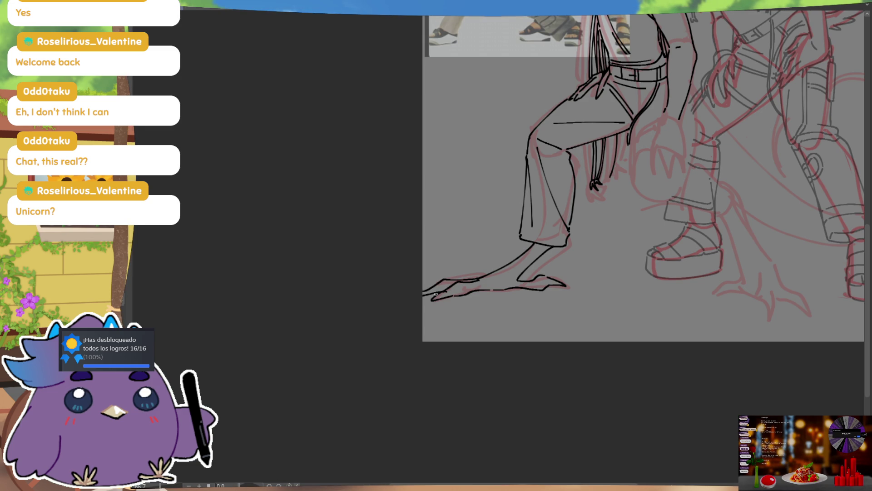
Review both figures and undo the long foot strokes, leaving only the ankle line
{"action": "key", "text": "m"}
{"action": "left_click_drag", "start_coordinate": [592, 256], "coordinate": [682, 392]}
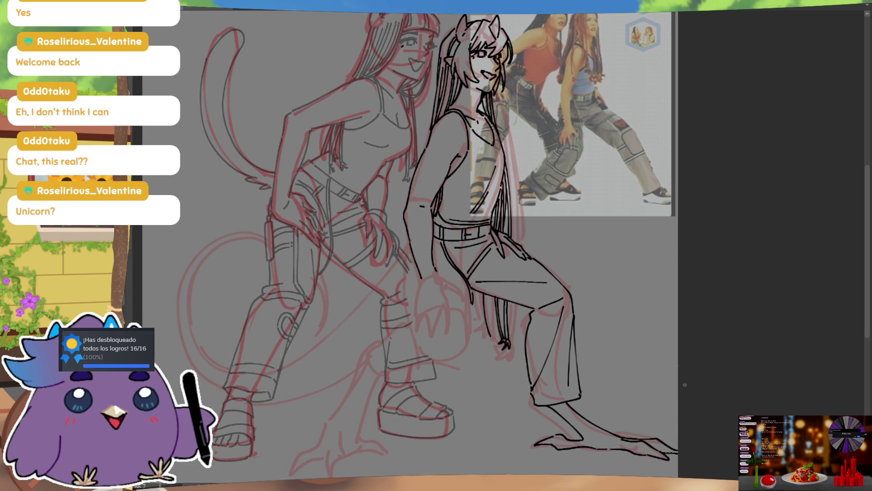
{"action": "key", "text": "ctrl+z"}
{"action": "key", "text": "ctrl+z"}
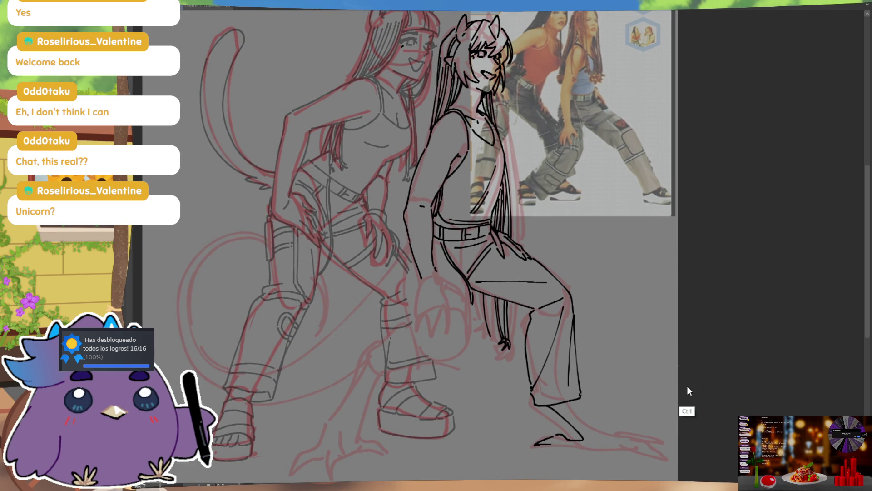
{"action": "scroll", "coordinate": [688, 386], "scroll_direction": "down", "scroll_amount": 2}
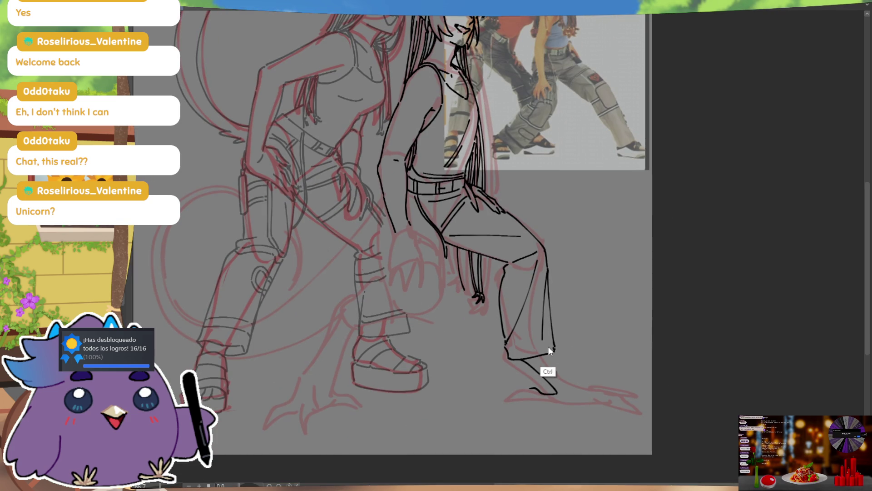
{"action": "key", "text": "ctrl+z"}
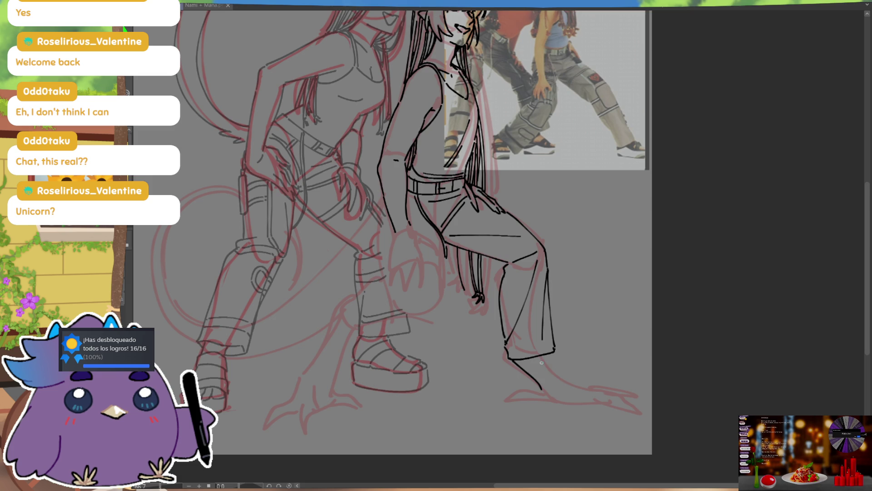